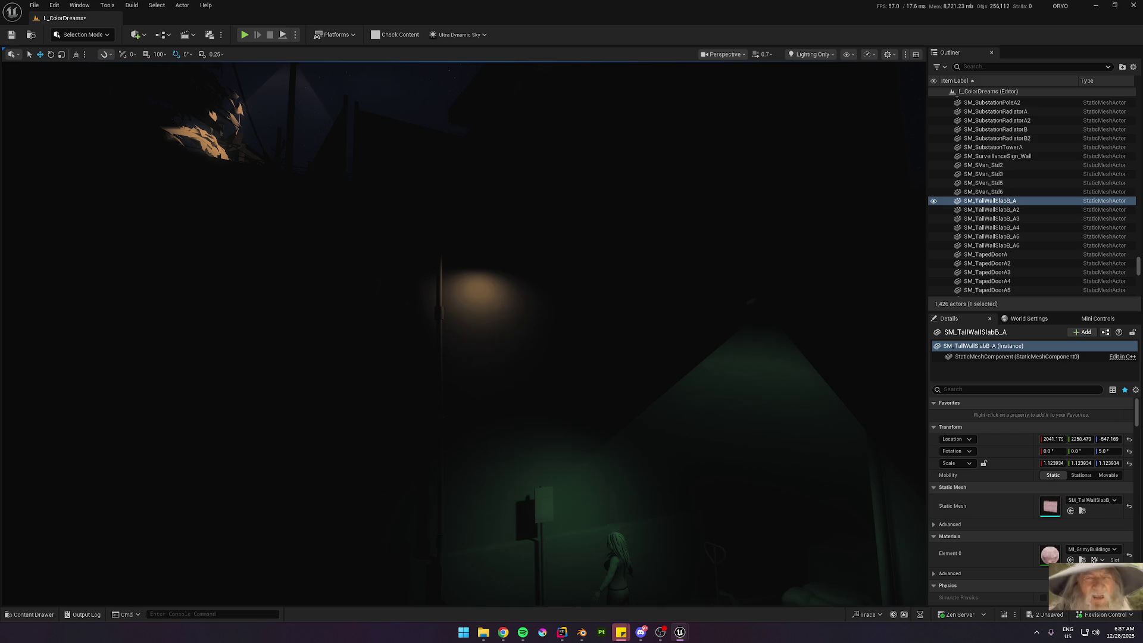
# Step: Show editor helpers, switch the viewport from Lighting Only to Lit, and select the street wall lamp
pyautogui.press('g')
pyautogui.hotkey('alt', '4')
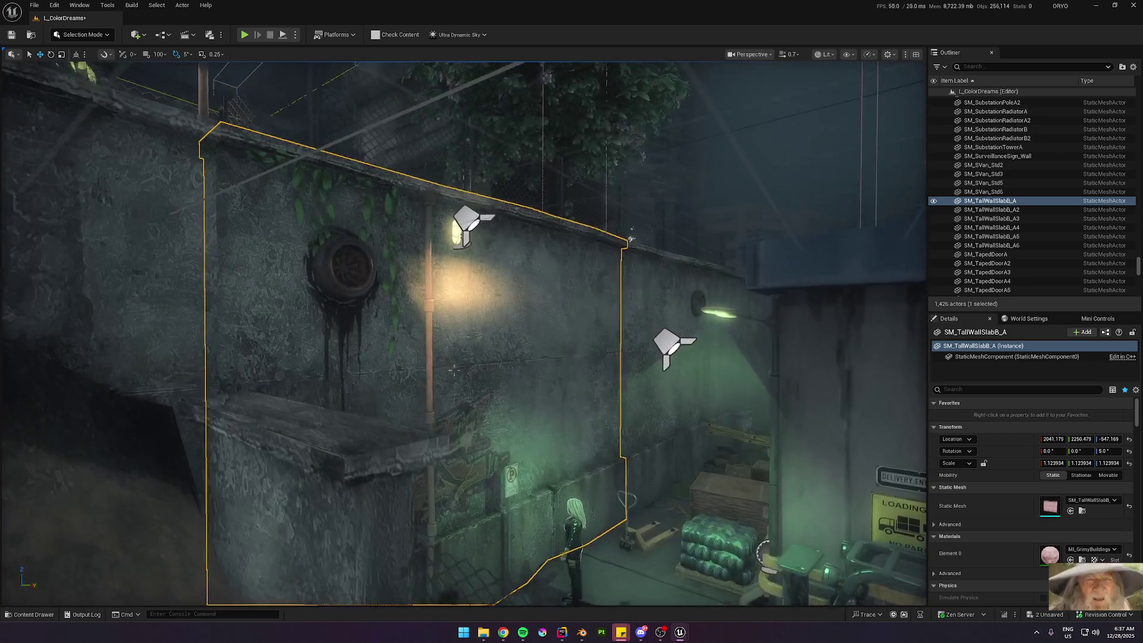
pyautogui.click(467, 225)
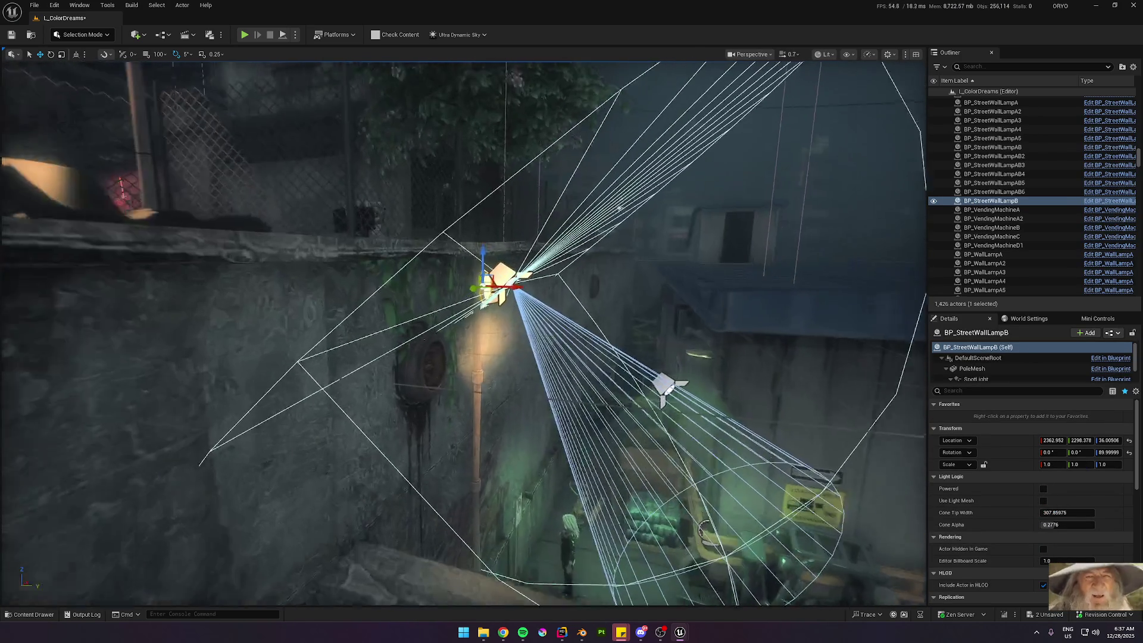
pyautogui.press('f')
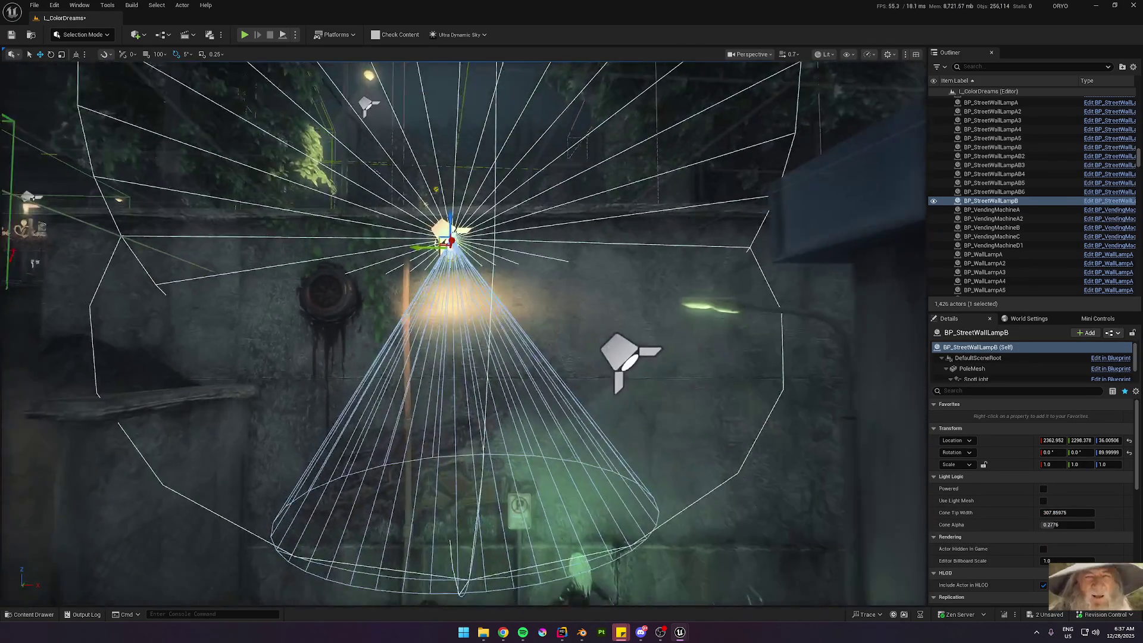
pyautogui.press('g')
pyautogui.moveTo(571, 333)
pyautogui.mouseDown()
pyautogui.moveTo(432, 333)
pyautogui.moveTo(464, 334)
pyautogui.mouseUp()
pyautogui.press('g')
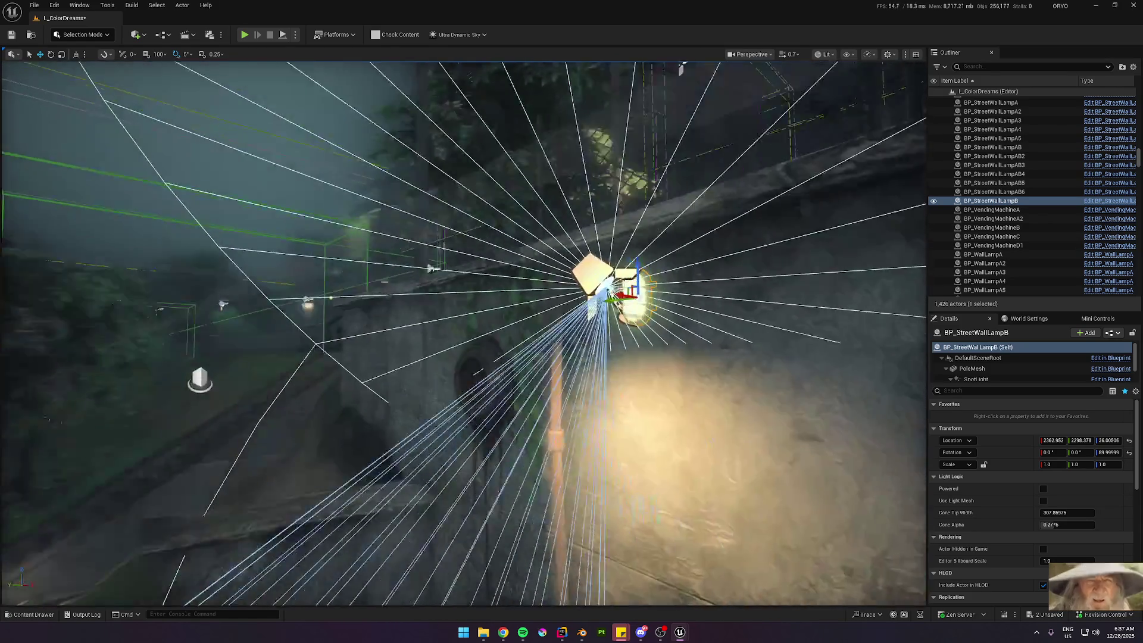
pyautogui.moveTo(464, 333)
pyautogui.mouseDown()
pyautogui.moveTo(500, 322)
pyautogui.moveTo(521, 339)
pyautogui.mouseUp()
pyautogui.scroll(1, 500, 321)
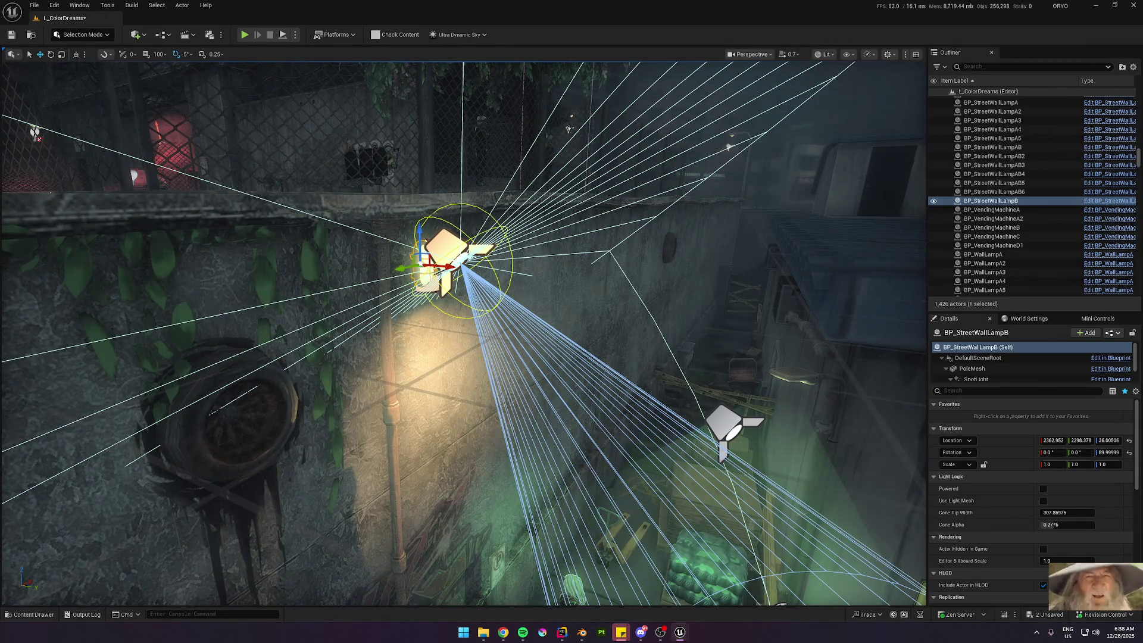
pyautogui.moveTo(568, 129); pyautogui.dragTo(524, 137)
pyautogui.scroll(-1, 550, 131)
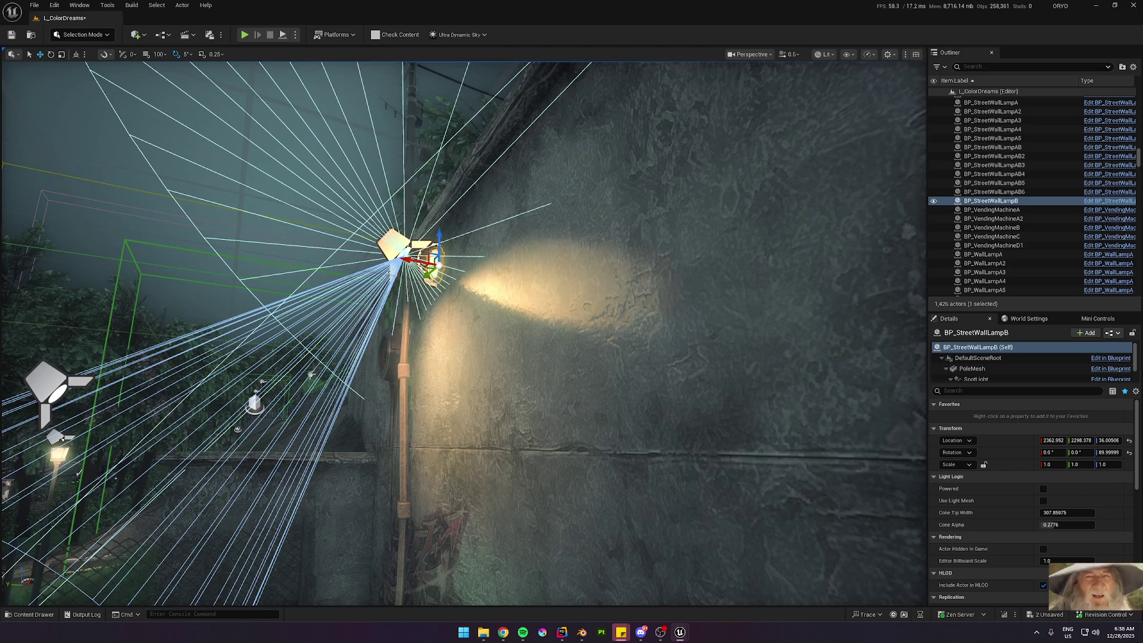
pyautogui.scroll(-10, 464, 360)
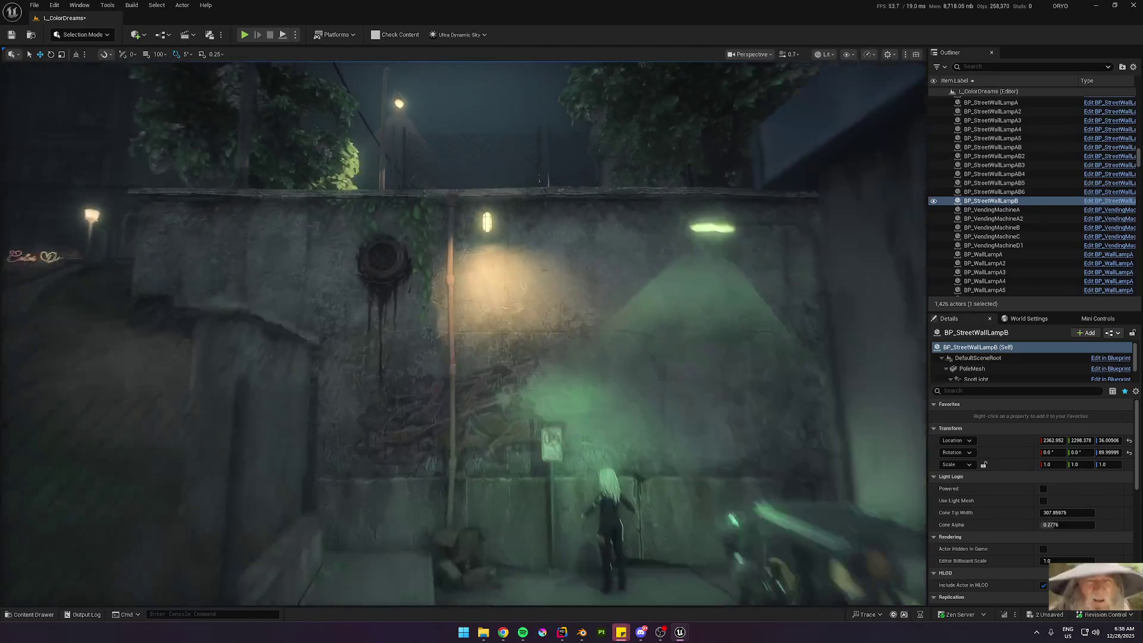
pyautogui.press('f')
pyautogui.moveTo(334, 286)
pyautogui.mouseDown()
pyautogui.moveTo(315, 280)
pyautogui.moveTo(285, 296)
pyautogui.mouseUp()
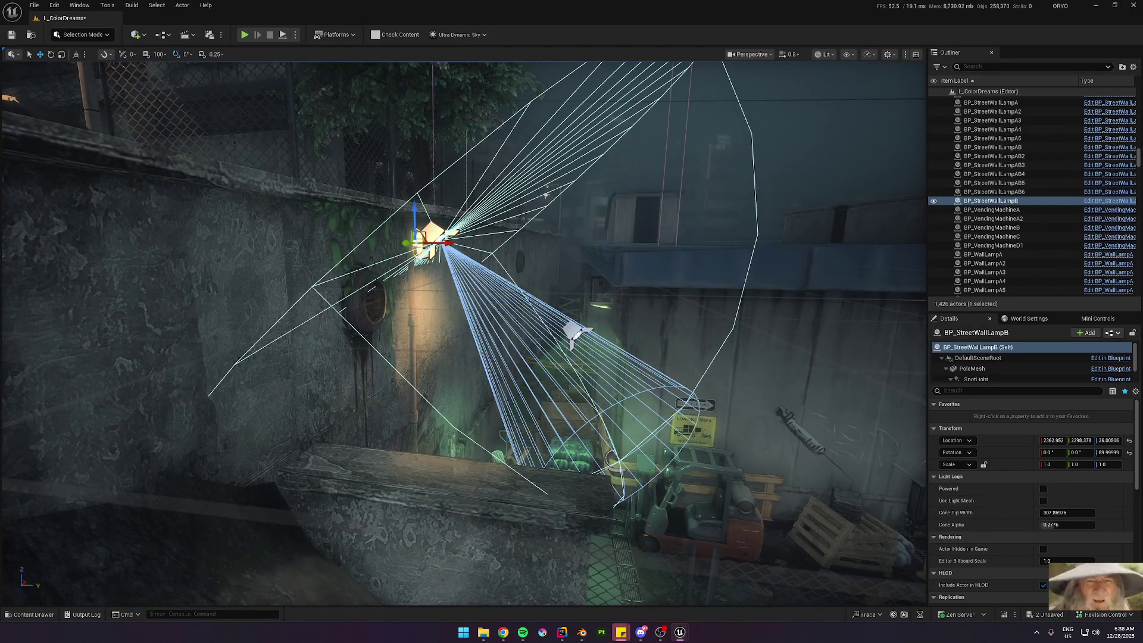
pyautogui.scroll(-10, 402, 266)
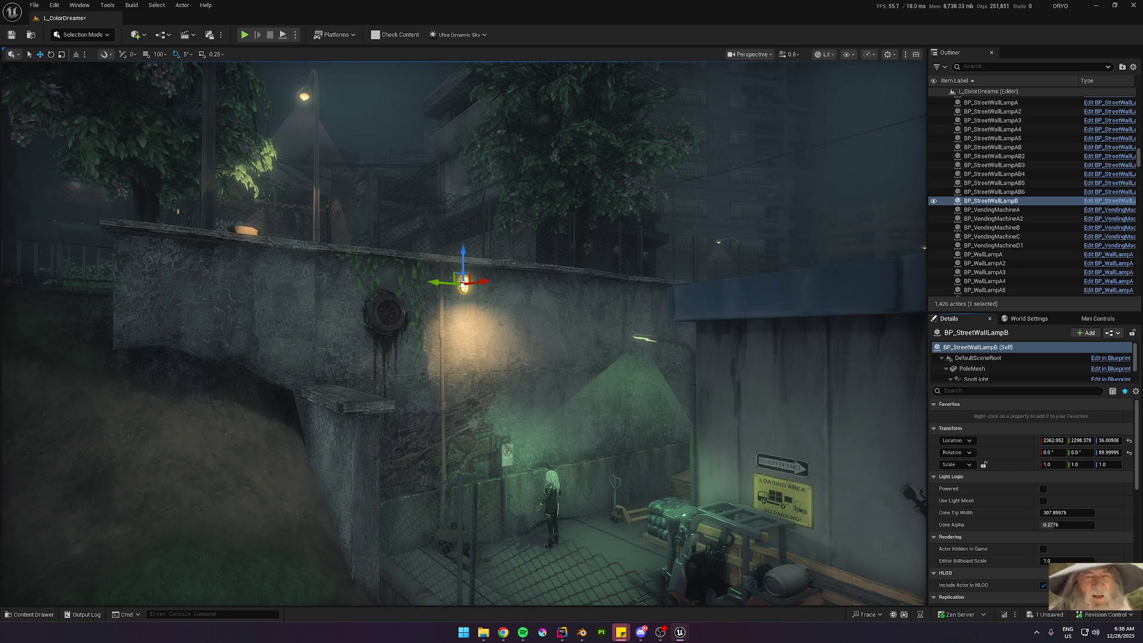
pyautogui.scroll(5, 333, 231)
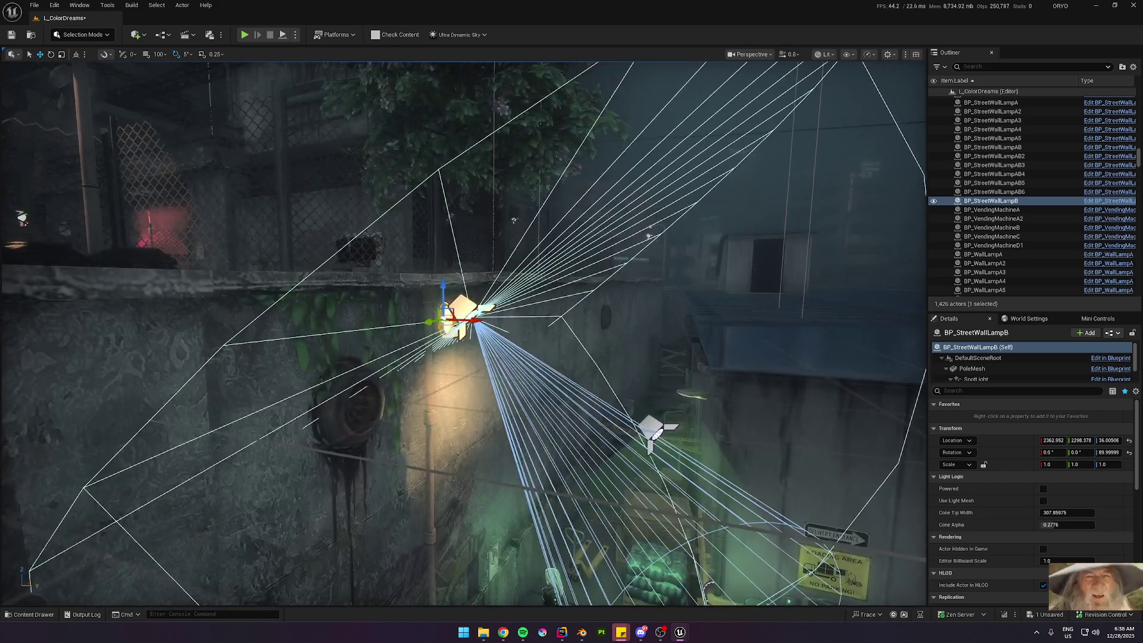
pyautogui.click(368, 348)
pyautogui.click(463, 312)
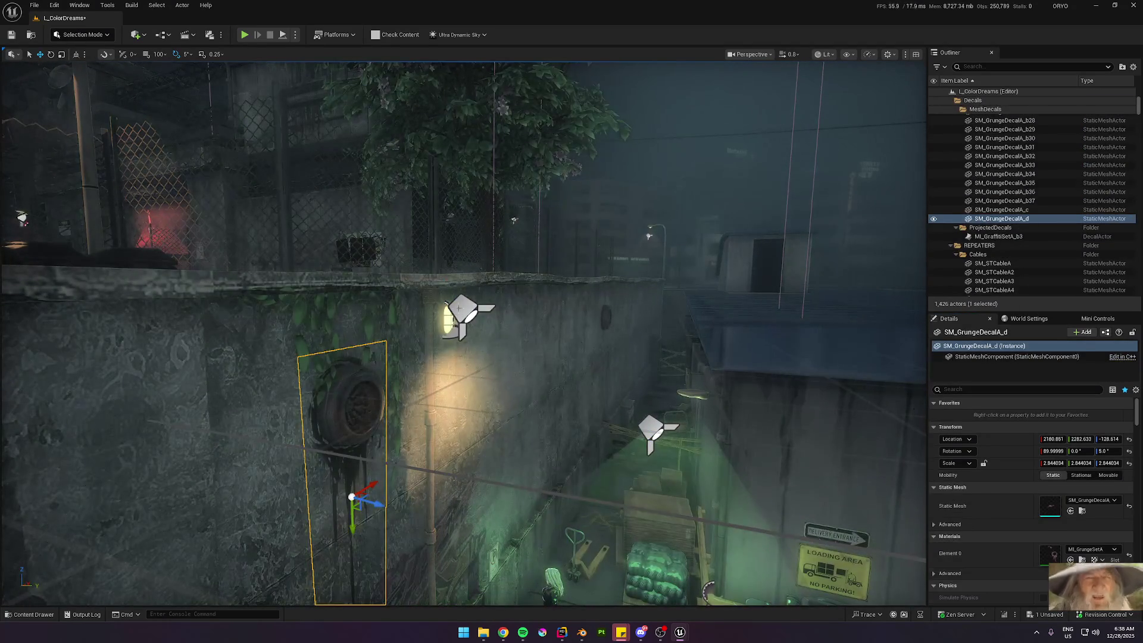
# Step: Select the lamp's SpotLight and pilot it to tilt the beam down toward Y -55
pyautogui.click(976, 379)
pyautogui.press('f')
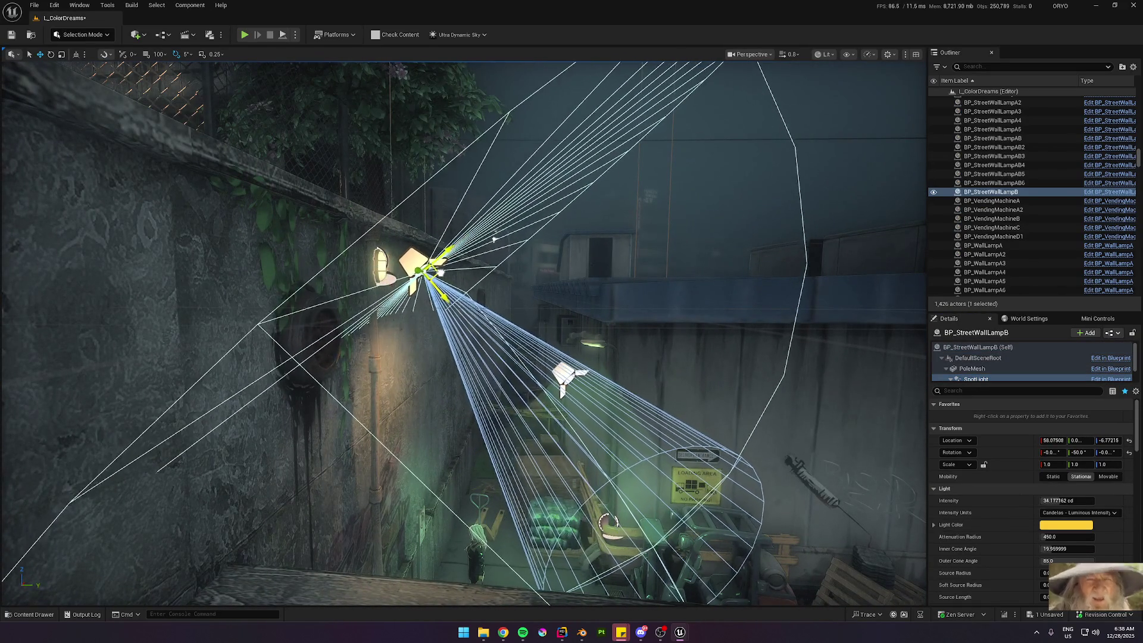
pyautogui.hotkey('ctrl', 'shift', 'p')
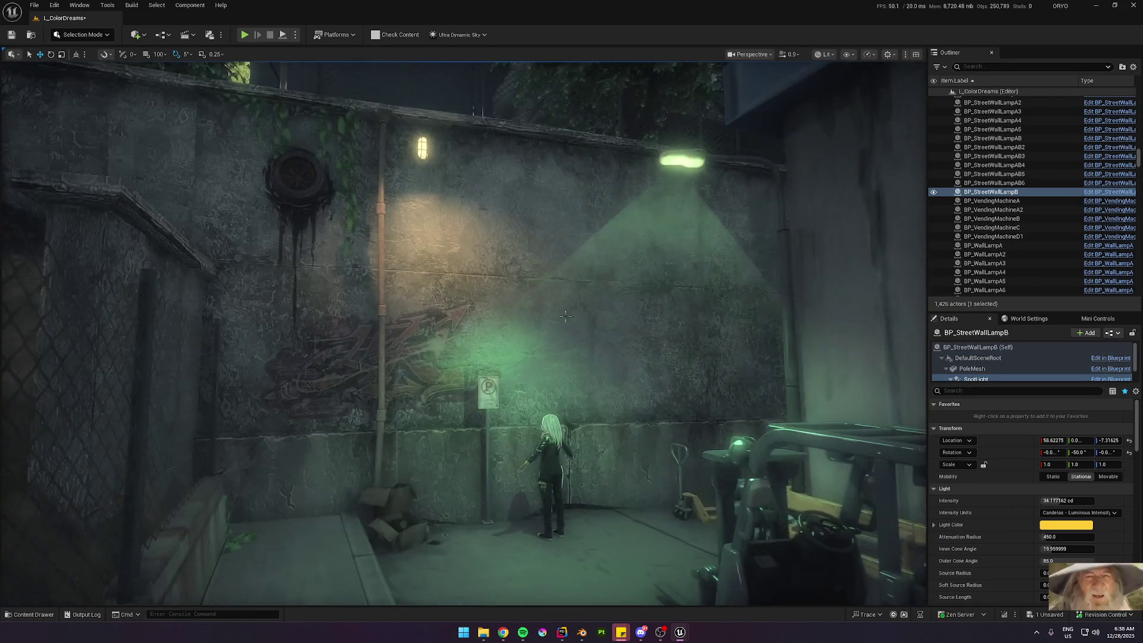
pyautogui.hotkey('ctrl', 'shift', 'p')
pyautogui.moveTo(542, 313); pyautogui.dragTo(546, 374)
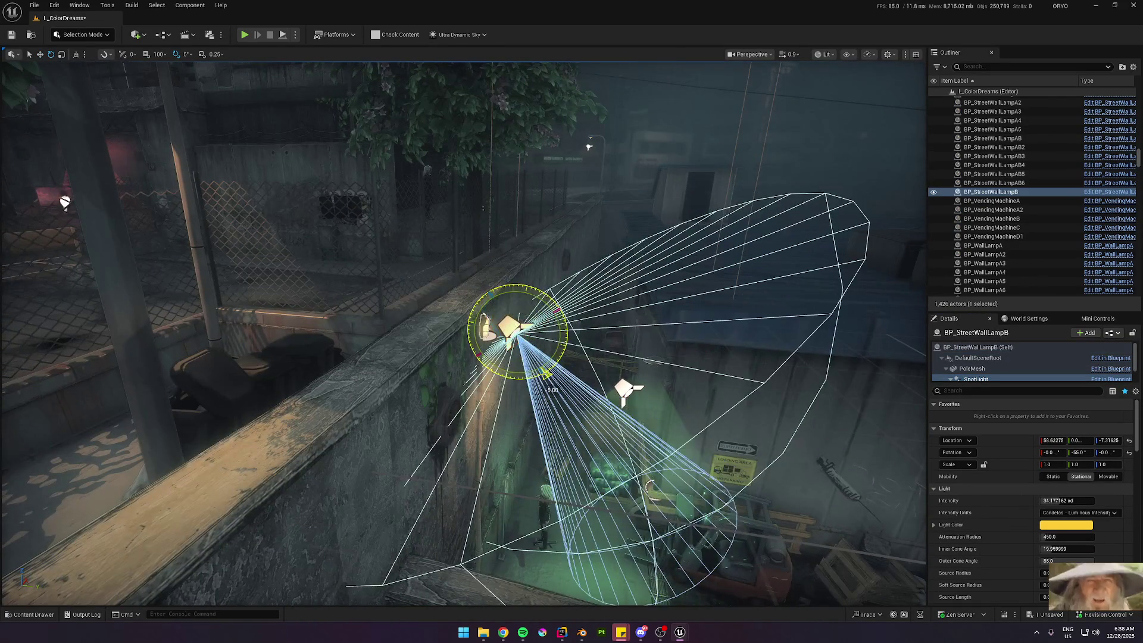
pyautogui.hotkey('ctrl', 'shift', 'p')
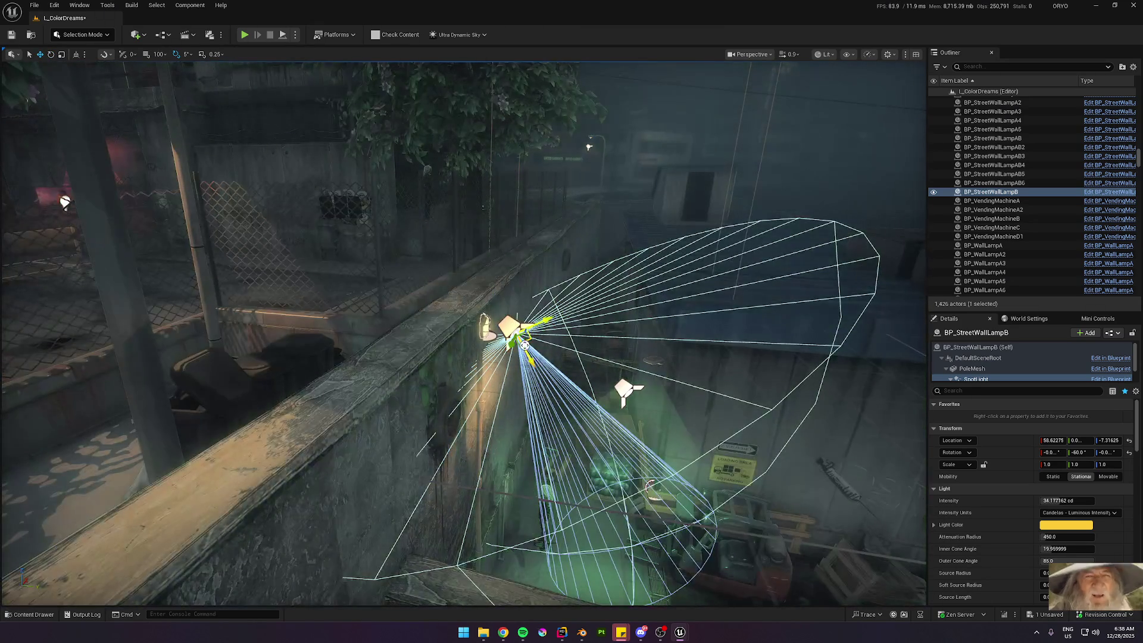
pyautogui.press('f')
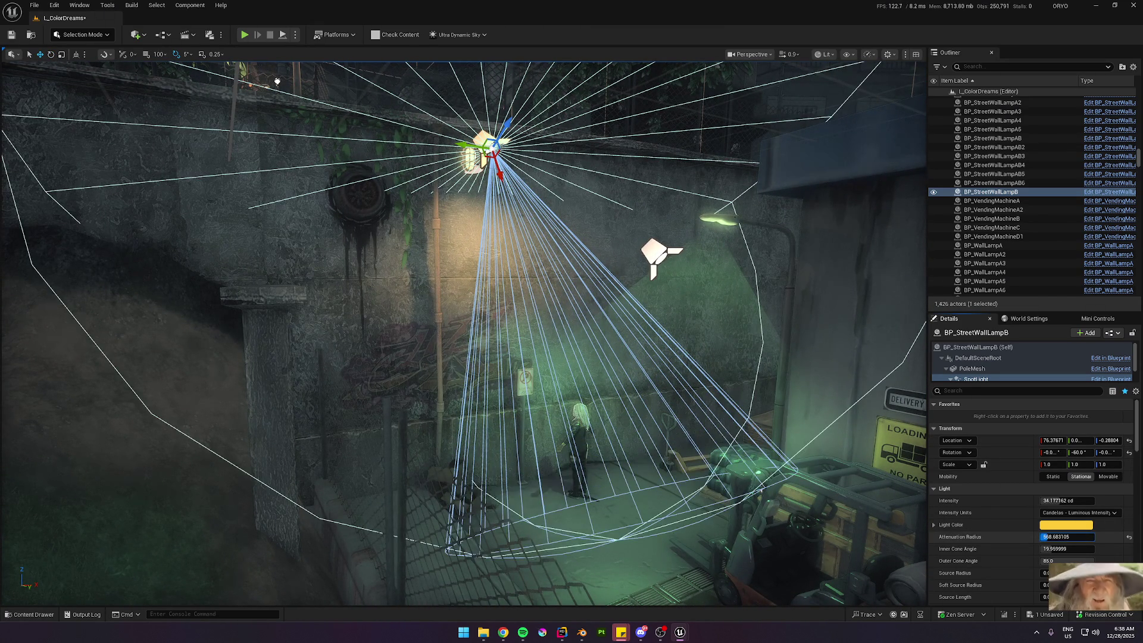
# Step: Move the spotlight up and away from the wall, checking the lighting in game view
pyautogui.press('g')
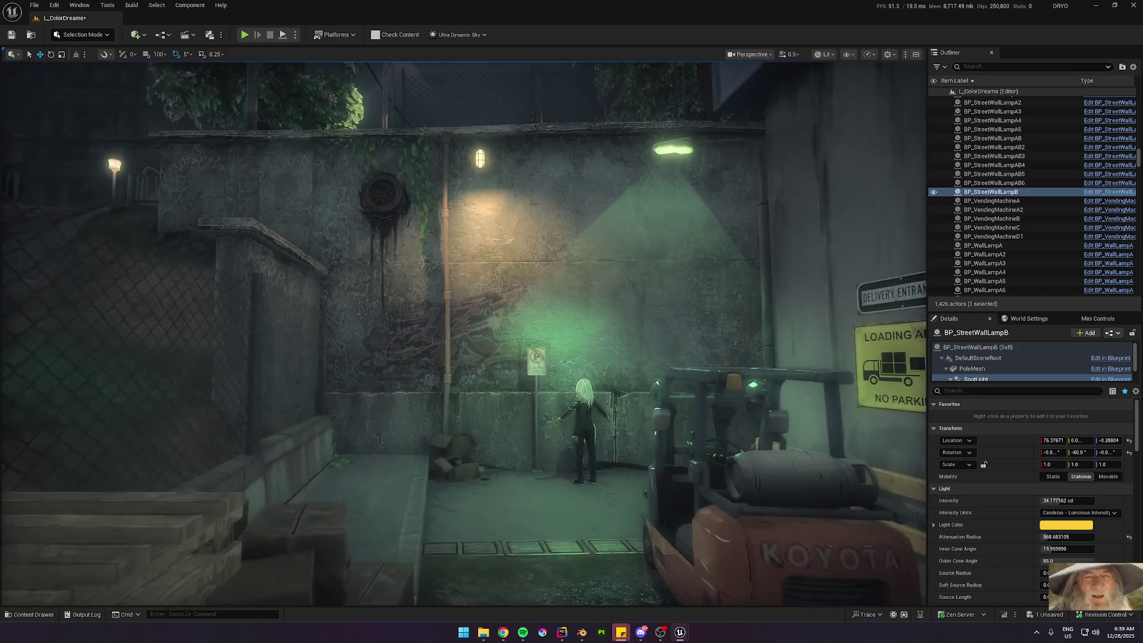
pyautogui.press('f')
pyautogui.press('g')
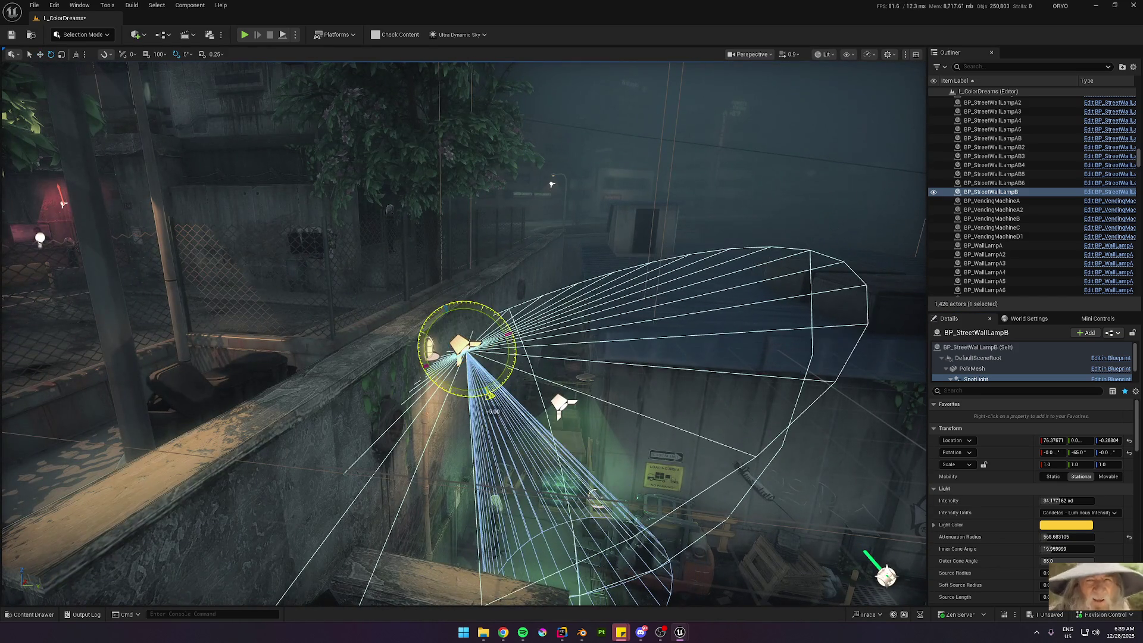
pyautogui.moveTo(468, 343); pyautogui.dragTo(471, 337)
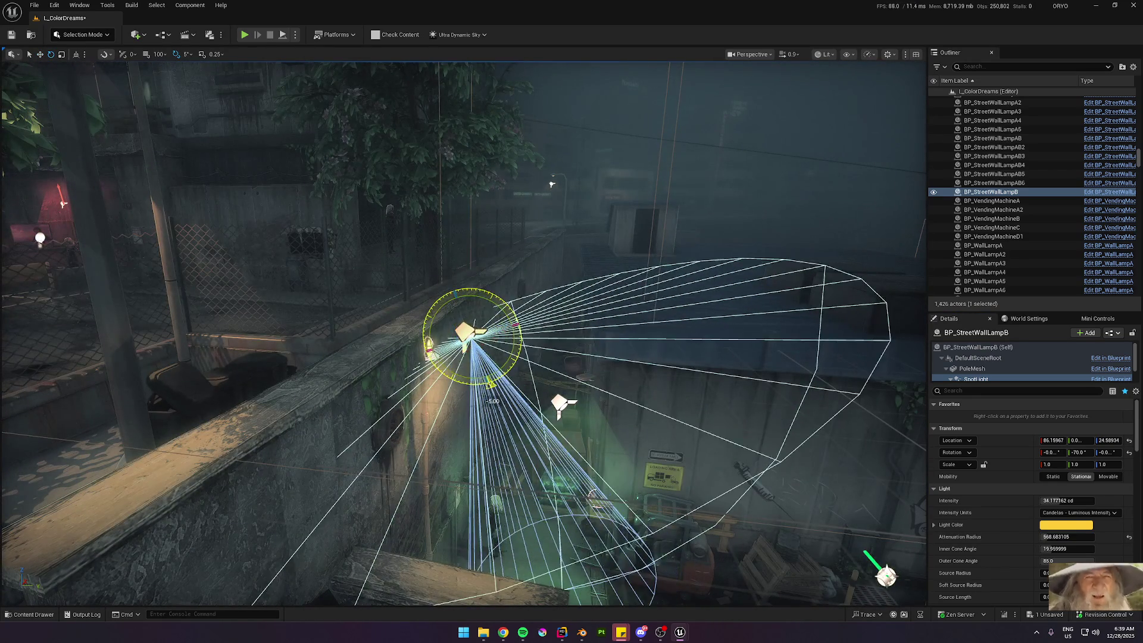
pyautogui.press('g')
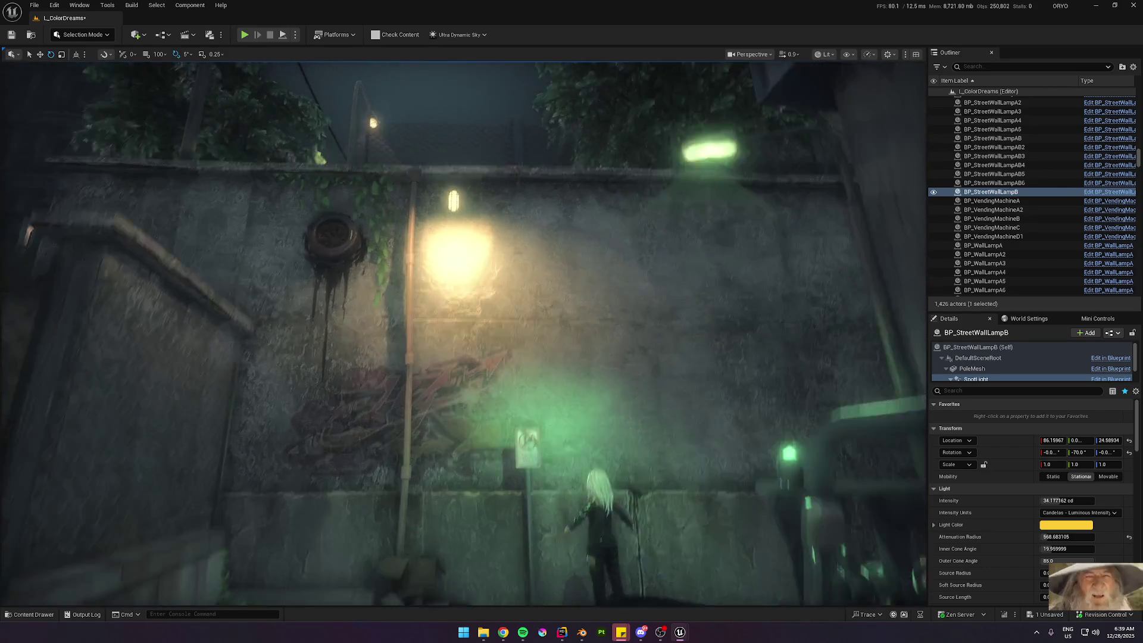
pyautogui.press('g')
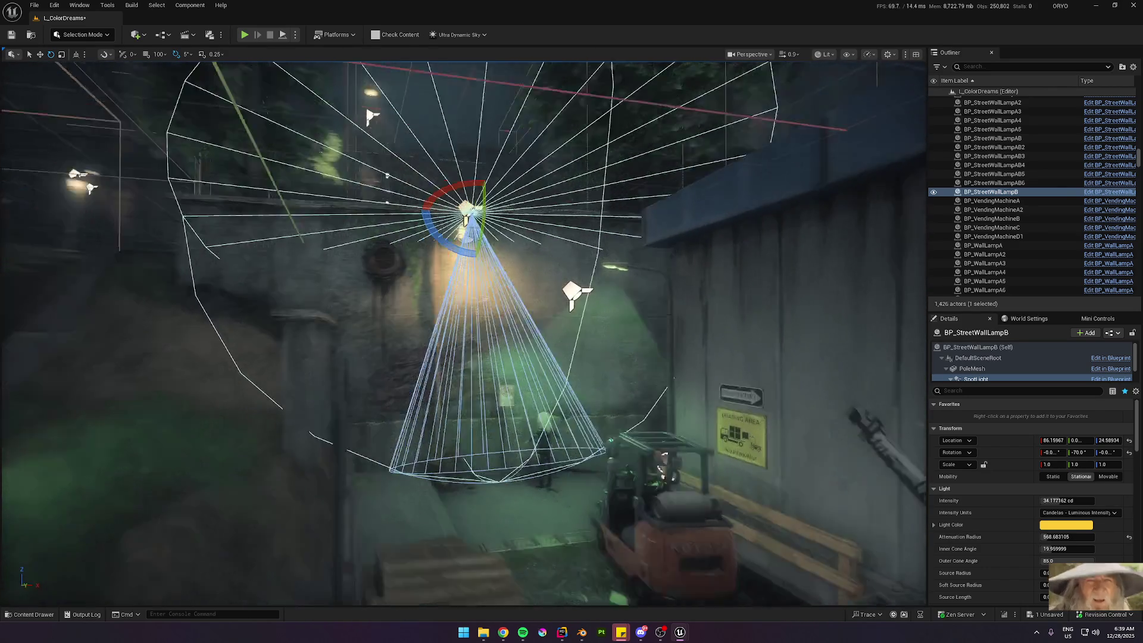
pyautogui.press('g')
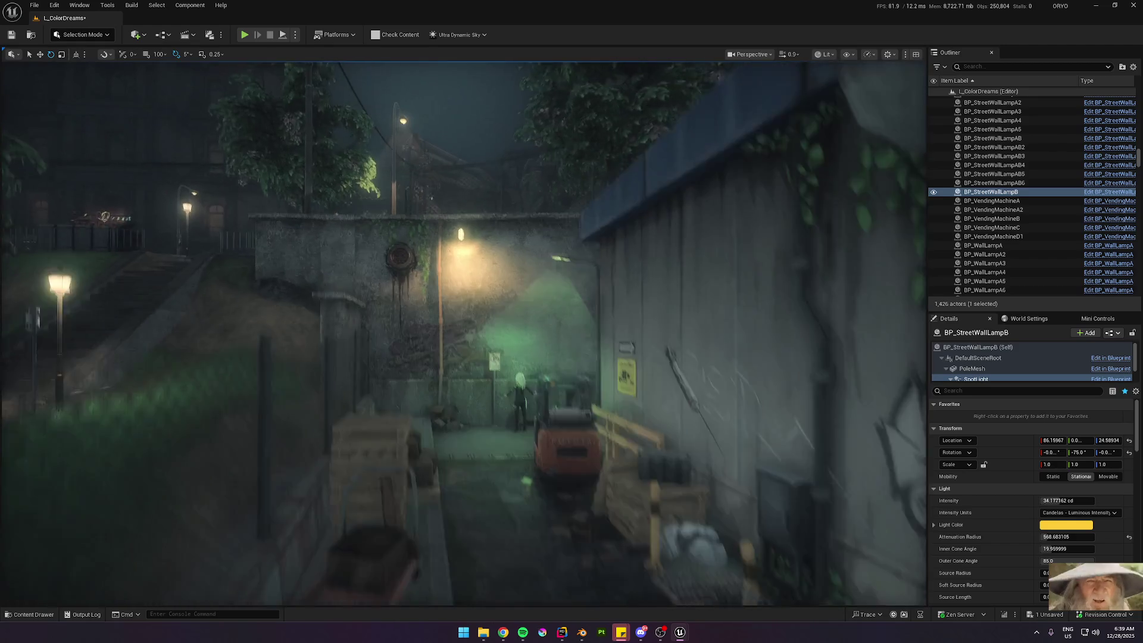
pyautogui.press('g')
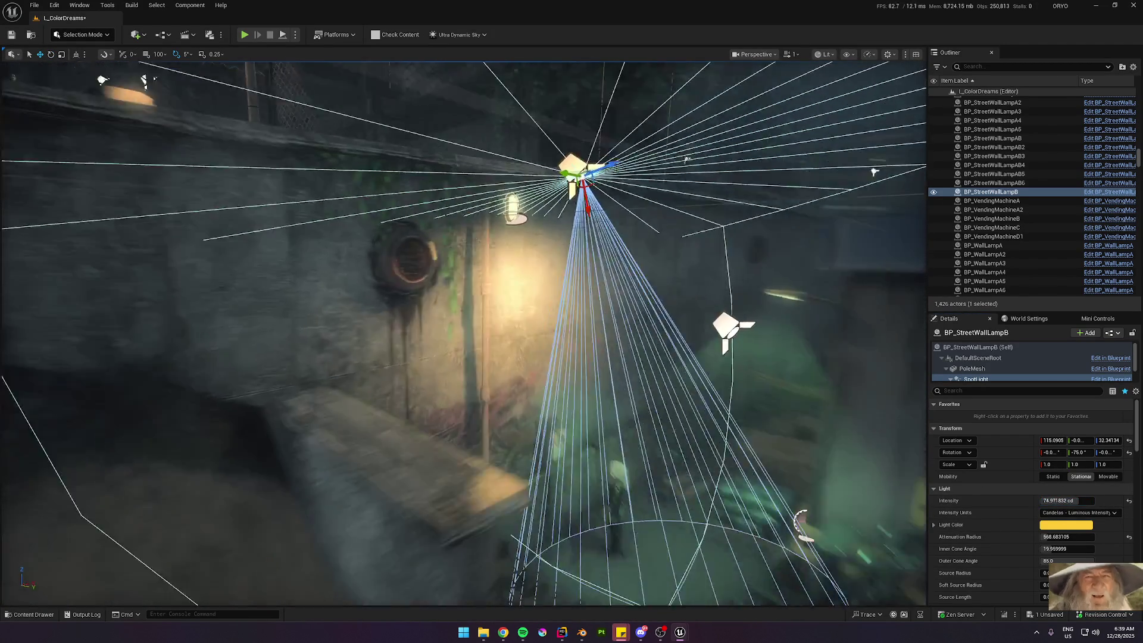
pyautogui.press('g')
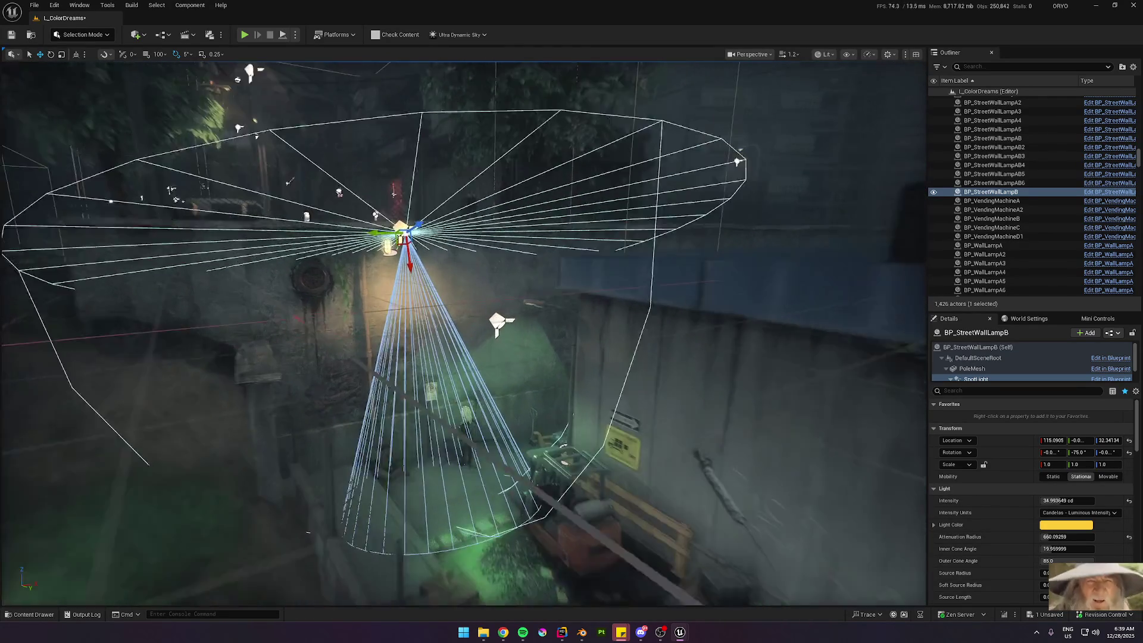
pyautogui.press('Delete')
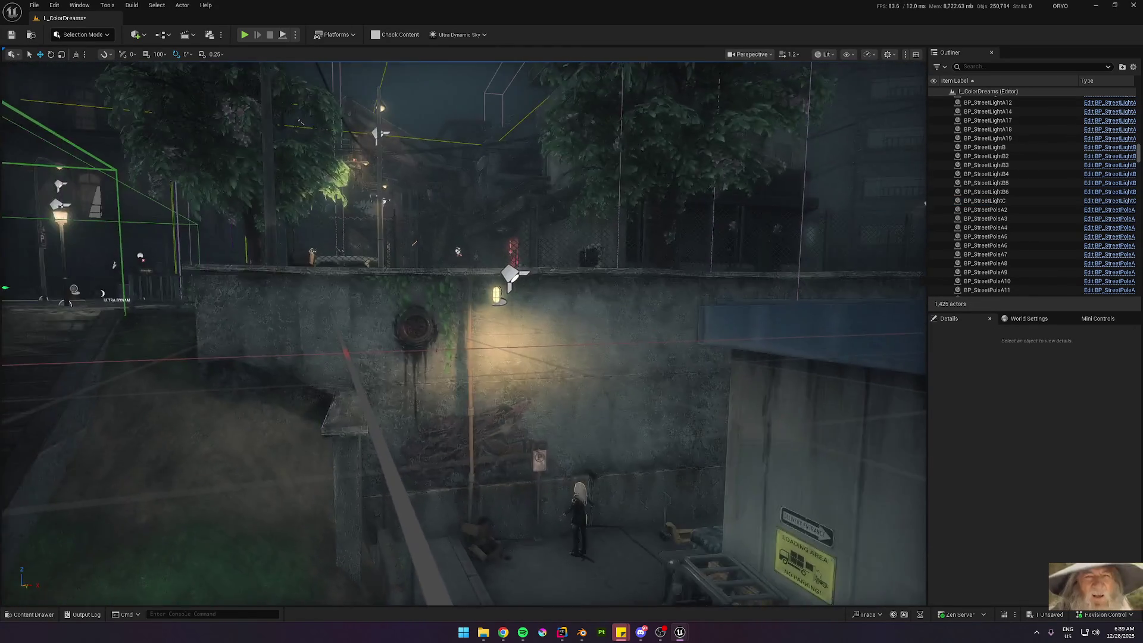
# Step: Select BP_StreetWallLampB's spotlight, lower it on the wall, and view its settings after surveying the alley
pyautogui.press('g')
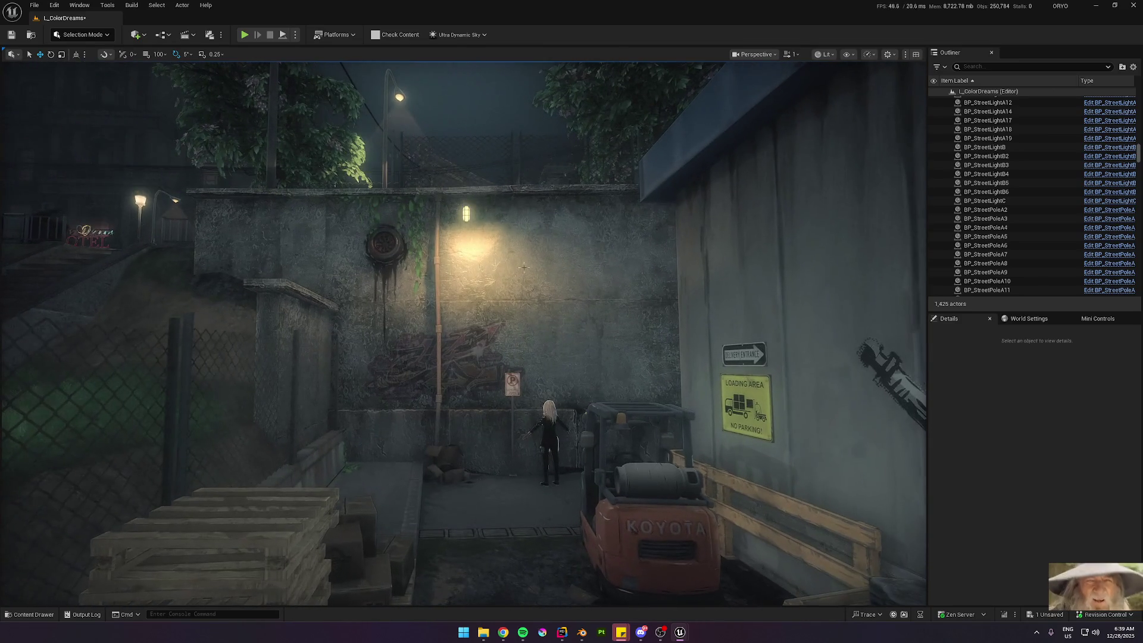
pyautogui.click(465, 178)
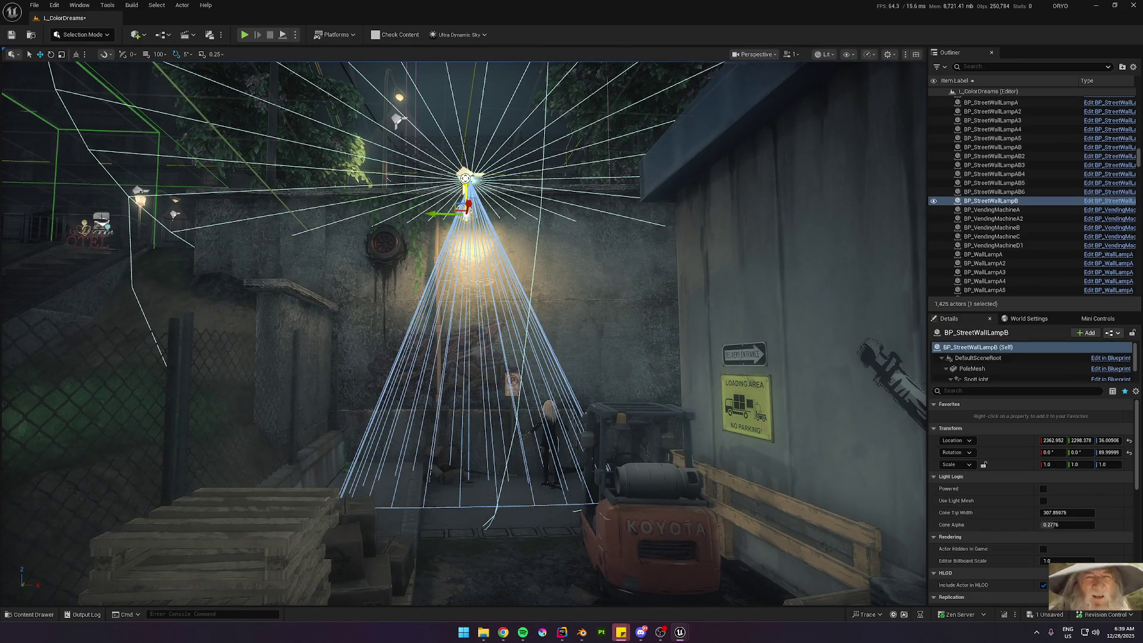
pyautogui.click(987, 379)
pyautogui.moveTo(1109, 440); pyautogui.dragTo(1071, 440)
pyautogui.moveTo(465, 297); pyautogui.dragTo(417, 268)
pyautogui.moveTo(484, 203)
pyautogui.mouseDown()
pyautogui.moveTo(476, 191)
pyautogui.moveTo(500, 197)
pyautogui.moveTo(471, 196)
pyautogui.moveTo(678, 157)
pyautogui.moveTo(535, 273)
pyautogui.moveTo(522, 269)
pyautogui.moveTo(553, 306)
pyautogui.moveTo(502, 273)
pyautogui.moveTo(421, 186)
pyautogui.mouseUp()
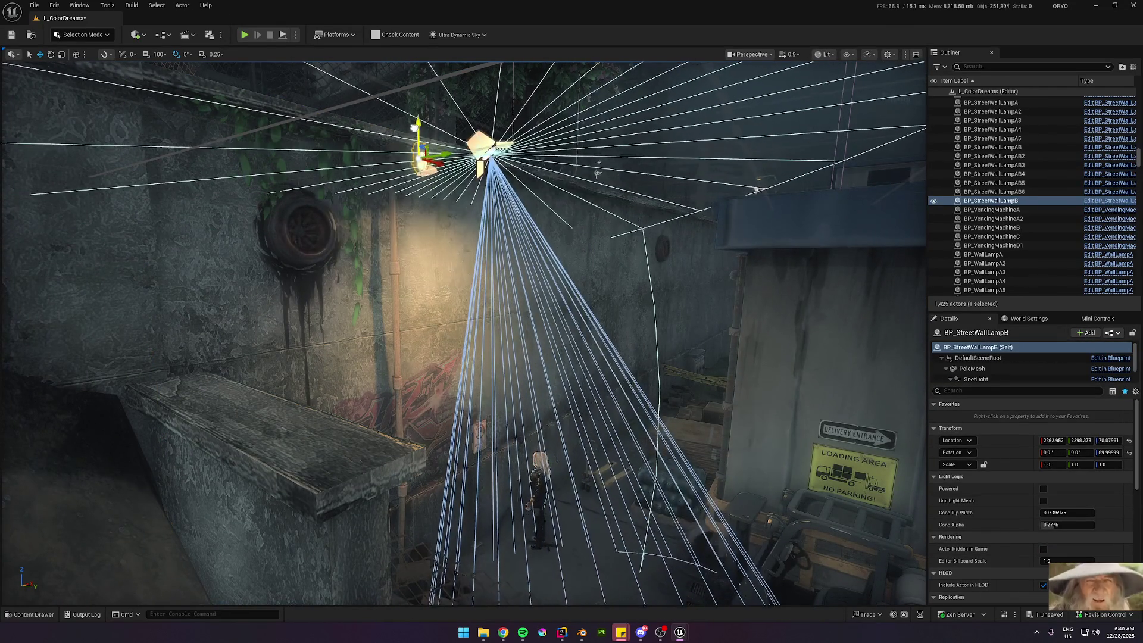
pyautogui.moveTo(421, 186); pyautogui.dragTo(527, 303)
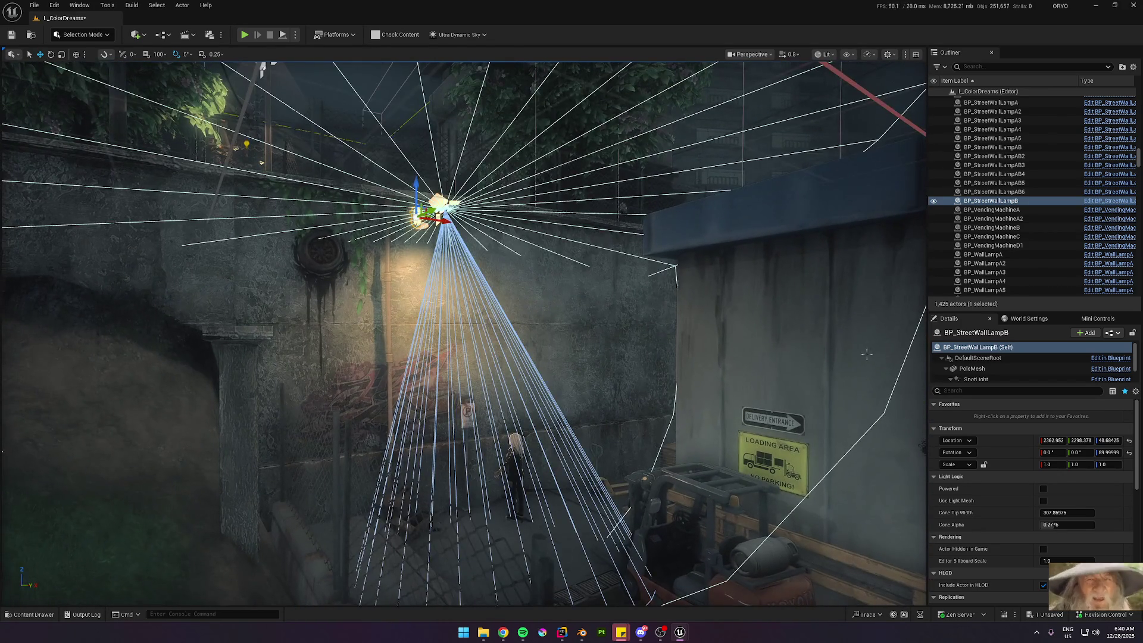
pyautogui.scroll(-1, 1037, 497)
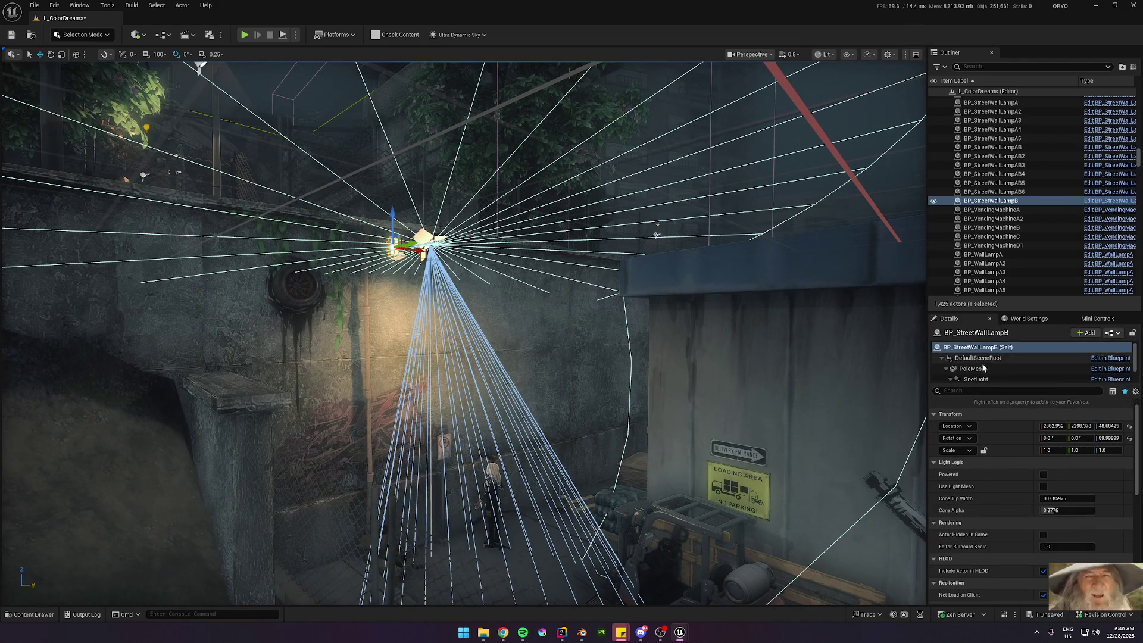
pyautogui.click(976, 378)
# Step: Set the spotlight's Inner Cone Angle to 0
pyautogui.scroll(-3, 1024, 488)
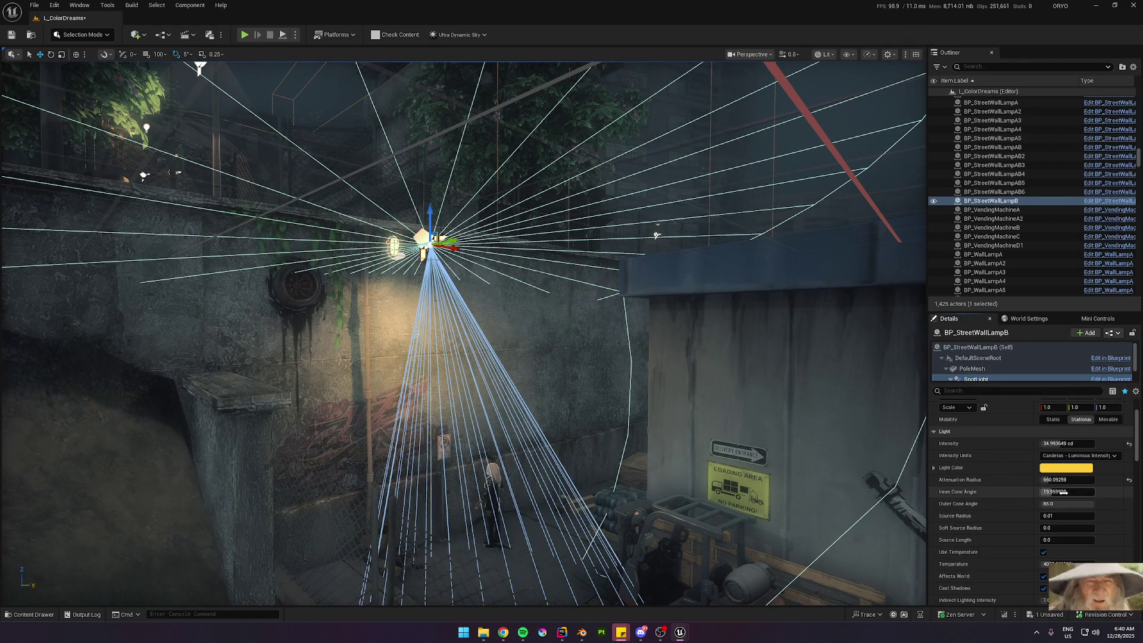
pyautogui.moveTo(1063, 492); pyautogui.dragTo(1048, 492)
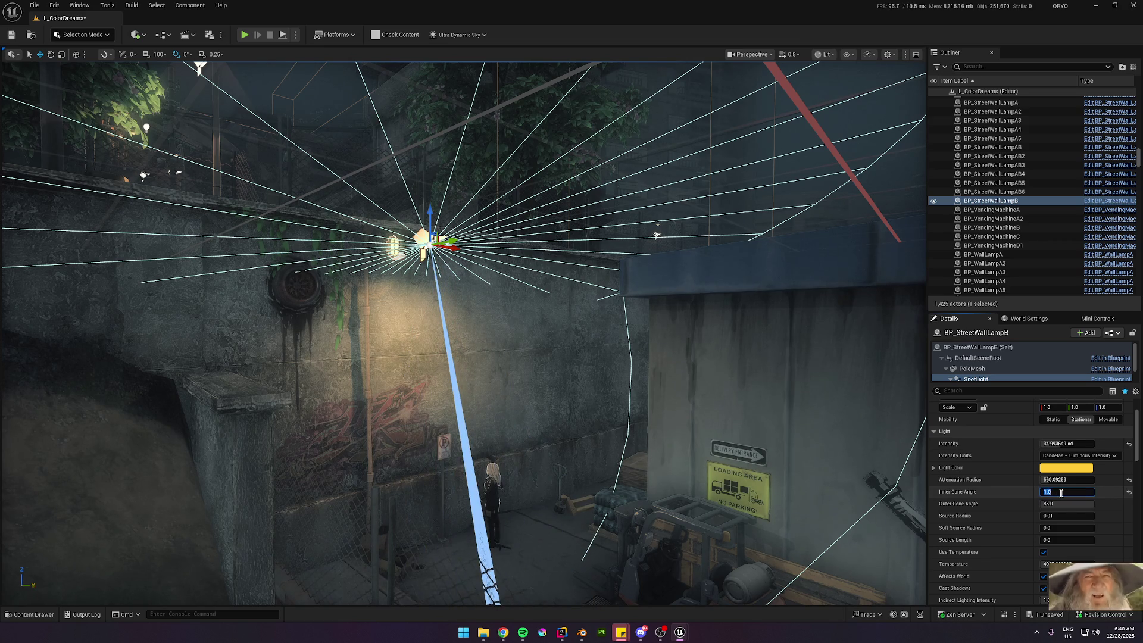
pyautogui.write('0')
pyautogui.press('Return')
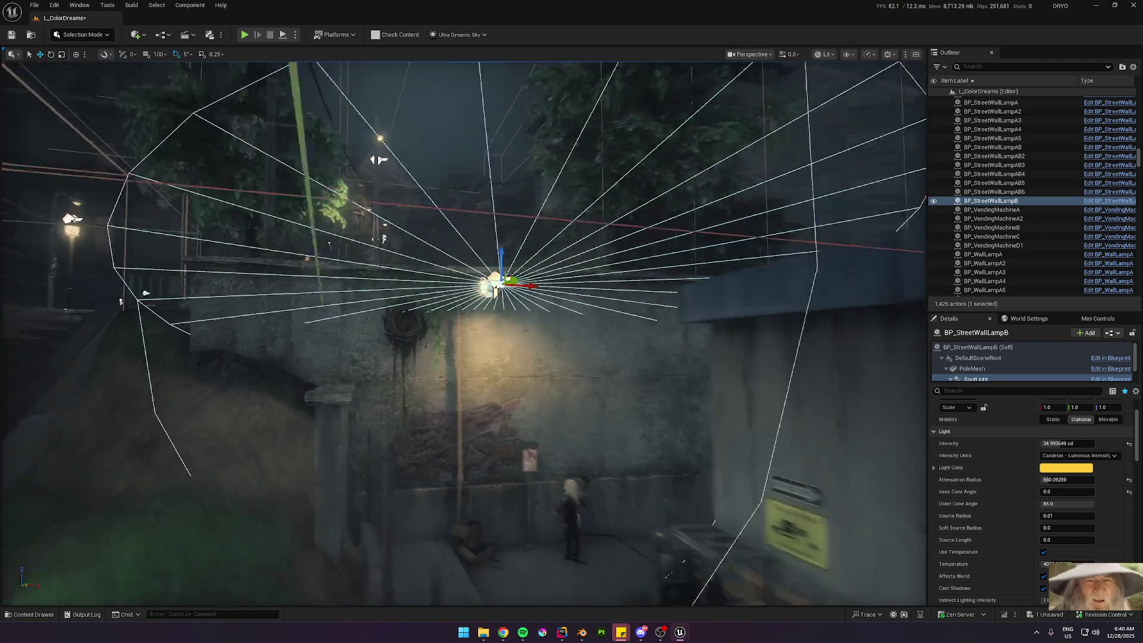
# Step: Raise the intensity, nudge inverse exposure blend, and lower specular scale to about 0.23
pyautogui.scroll(5, 372, 141)
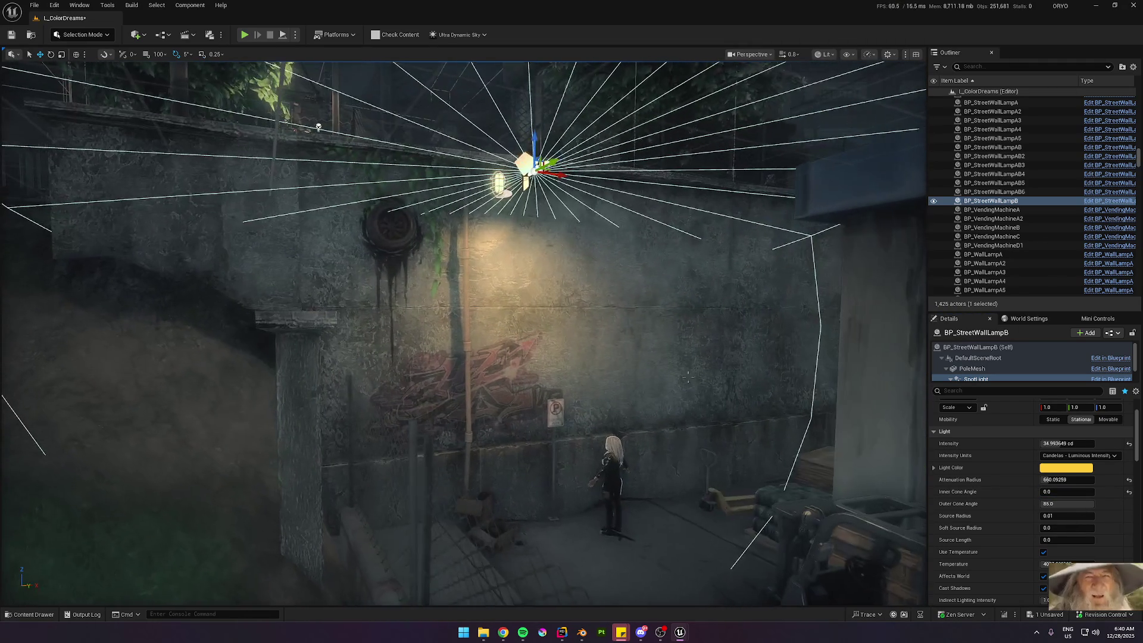
pyautogui.moveTo(1045, 444)
pyautogui.mouseDown()
pyautogui.moveTo(1090, 444)
pyautogui.moveTo(1066, 443)
pyautogui.mouseUp()
pyautogui.moveTo(465, 358)
pyautogui.mouseDown()
pyautogui.moveTo(571, 345)
pyautogui.moveTo(572, 309)
pyautogui.moveTo(596, 286)
pyautogui.moveTo(530, 298)
pyautogui.moveTo(477, 262)
pyautogui.moveTo(464, 268)
pyautogui.mouseUp()
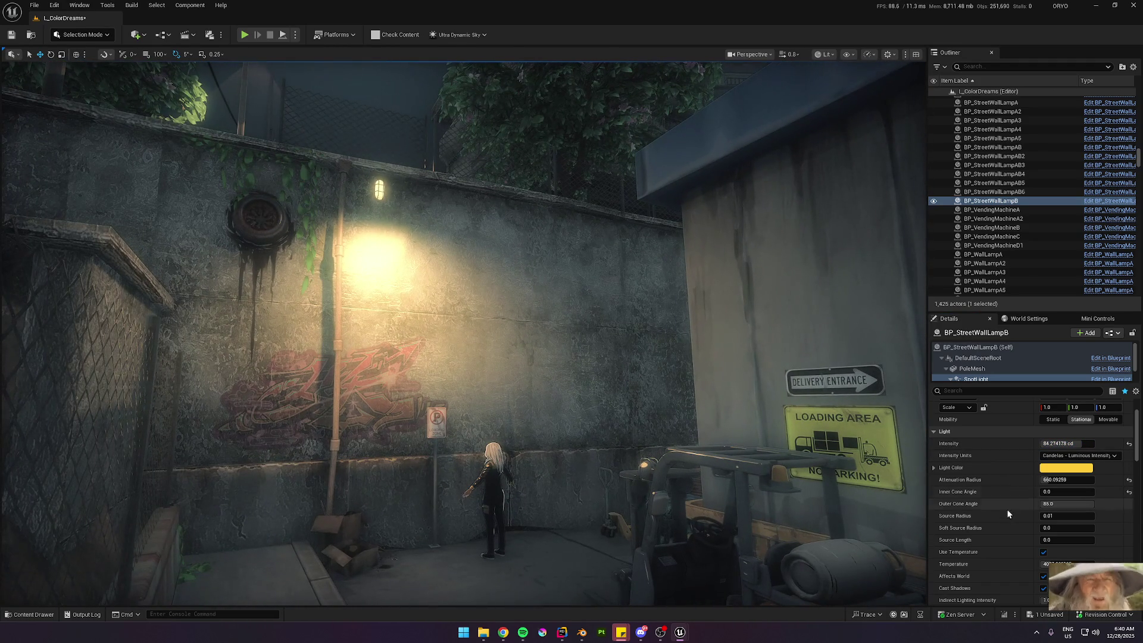
pyautogui.scroll(-3, 1003, 533)
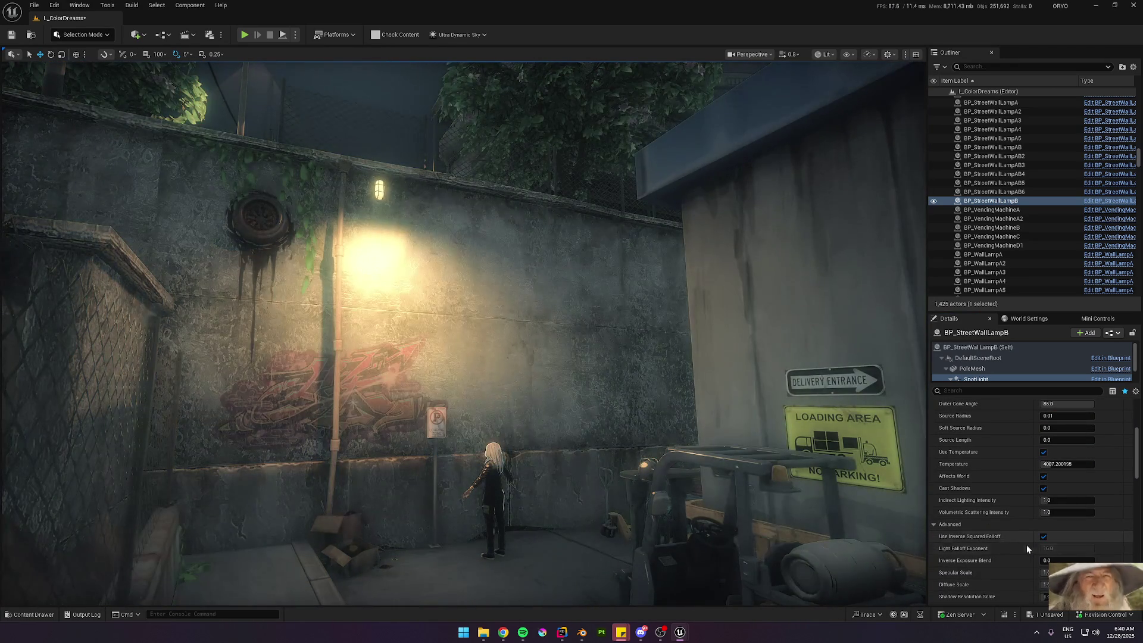
pyautogui.scroll(-3, 1036, 517)
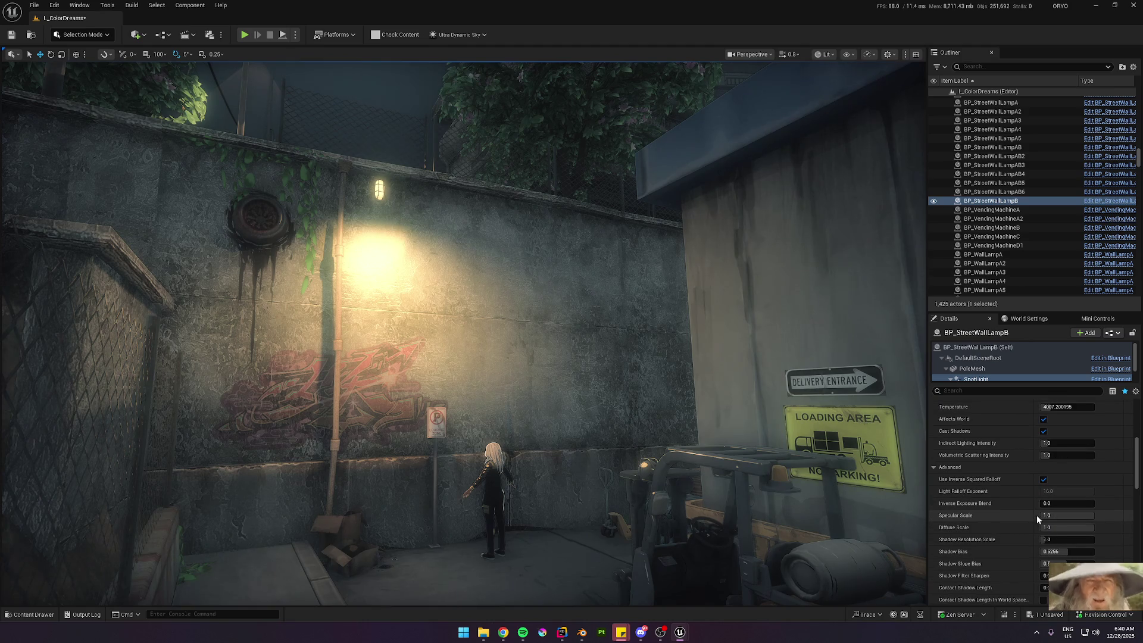
pyautogui.moveTo(1049, 503)
pyautogui.mouseDown()
pyautogui.moveTo(1079, 503)
pyautogui.moveTo(1065, 509)
pyautogui.mouseUp()
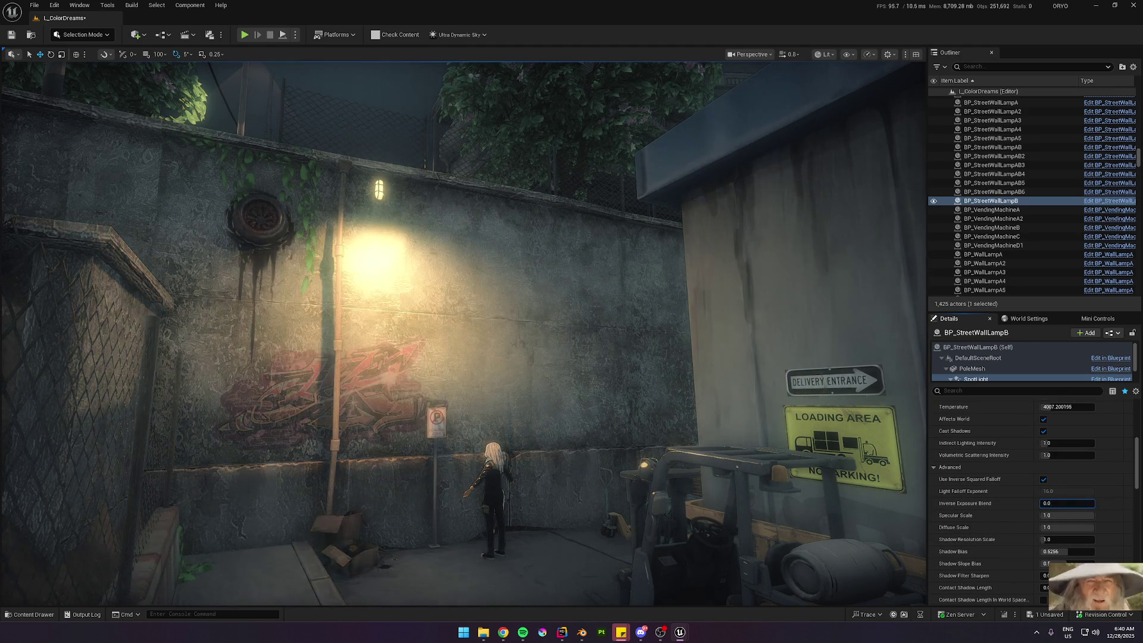
pyautogui.click(1058, 514)
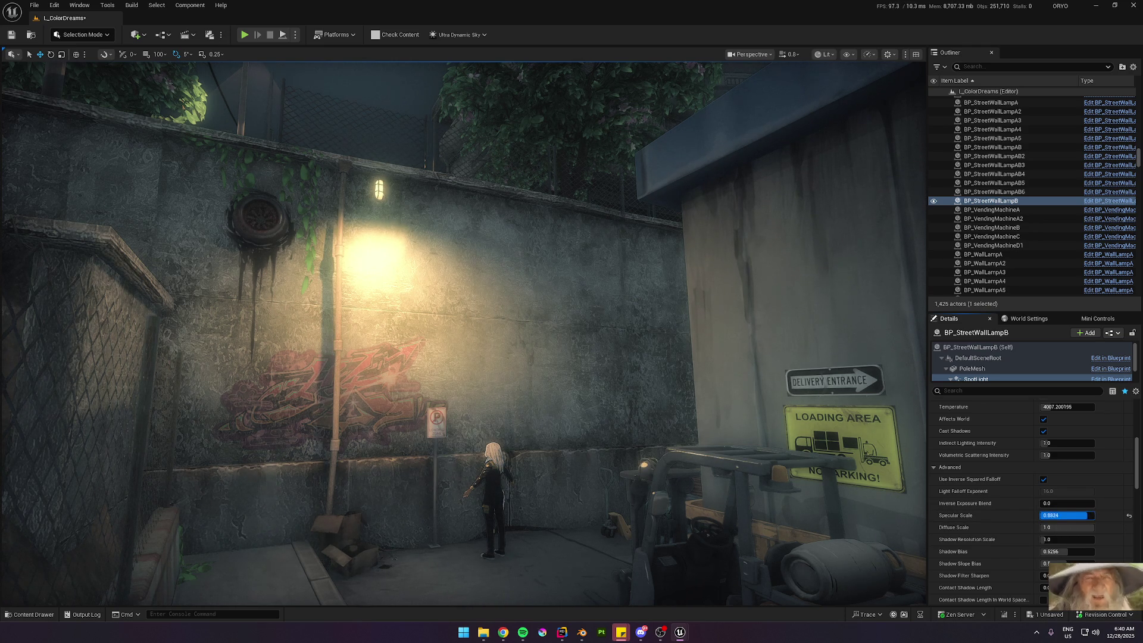
# Step: Test a diffuse scale of 0 on the graffiti wall, then restore it to 1.0
pyautogui.moveTo(464, 333)
pyautogui.mouseDown()
pyautogui.moveTo(381, 416)
pyautogui.moveTo(438, 384)
pyautogui.moveTo(423, 363)
pyautogui.moveTo(641, 439)
pyautogui.moveTo(595, 426)
pyautogui.mouseUp()
pyautogui.scroll(-1, 465, 333)
pyautogui.scroll(-4, 476, 381)
pyautogui.scroll(2, 631, 434)
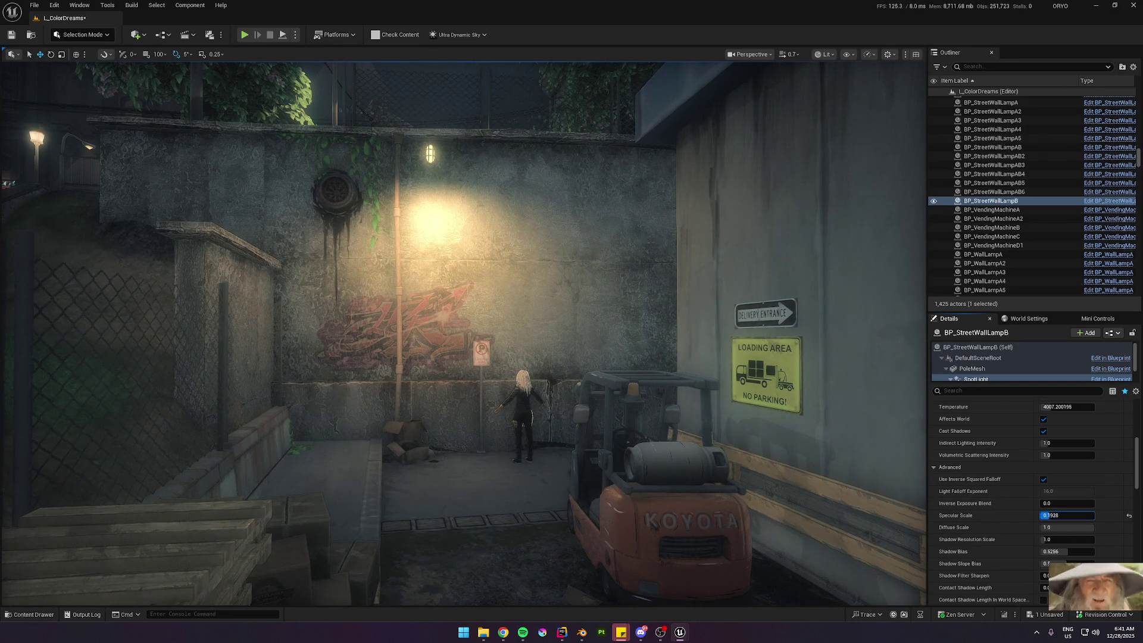
pyautogui.scroll(1, 512, 441)
pyautogui.moveTo(519, 443); pyautogui.dragTo(470, 420)
pyautogui.scroll(-3, 489, 429)
pyautogui.moveTo(881, 503); pyautogui.dragTo(885, 506)
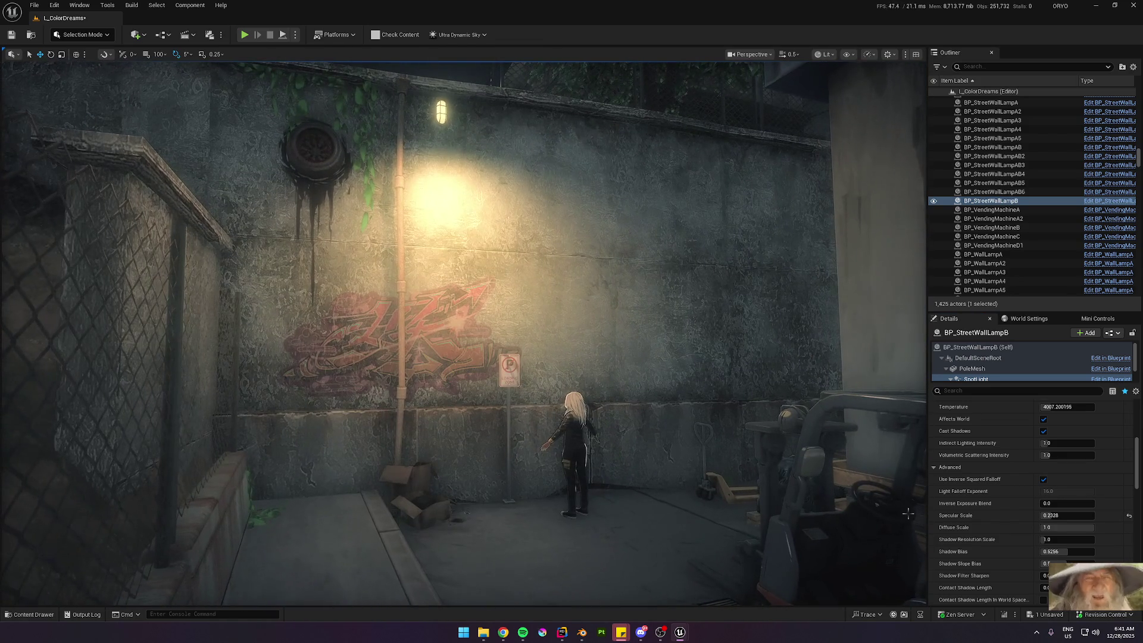
pyautogui.moveTo(1066, 527)
pyautogui.mouseDown()
pyautogui.moveTo(1077, 527)
pyautogui.moveTo(1054, 527)
pyautogui.mouseUp()
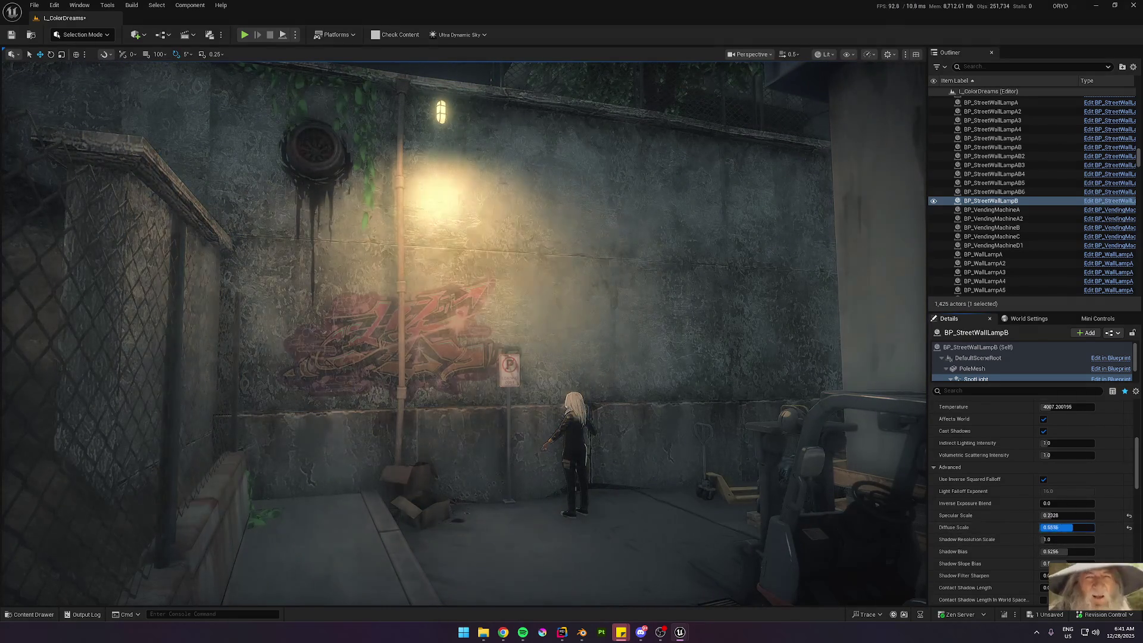
pyautogui.write('0')
pyautogui.press('Return')
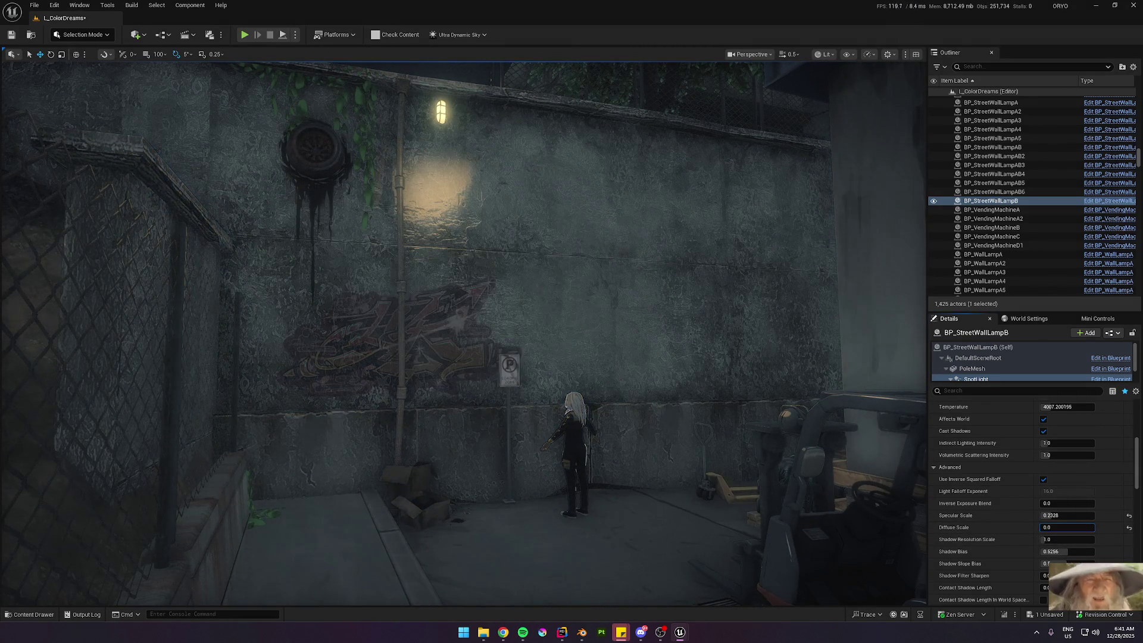
pyautogui.write('1')
pyautogui.press('Return')
# Step: Set the lamp intensity to 160 cd, then try and undo a shadow slope bias change
pyautogui.moveTo(674, 479); pyautogui.dragTo(661, 565)
pyautogui.scroll(5, 988, 488)
pyautogui.moveTo(1060, 429); pyautogui.dragTo(1089, 428)
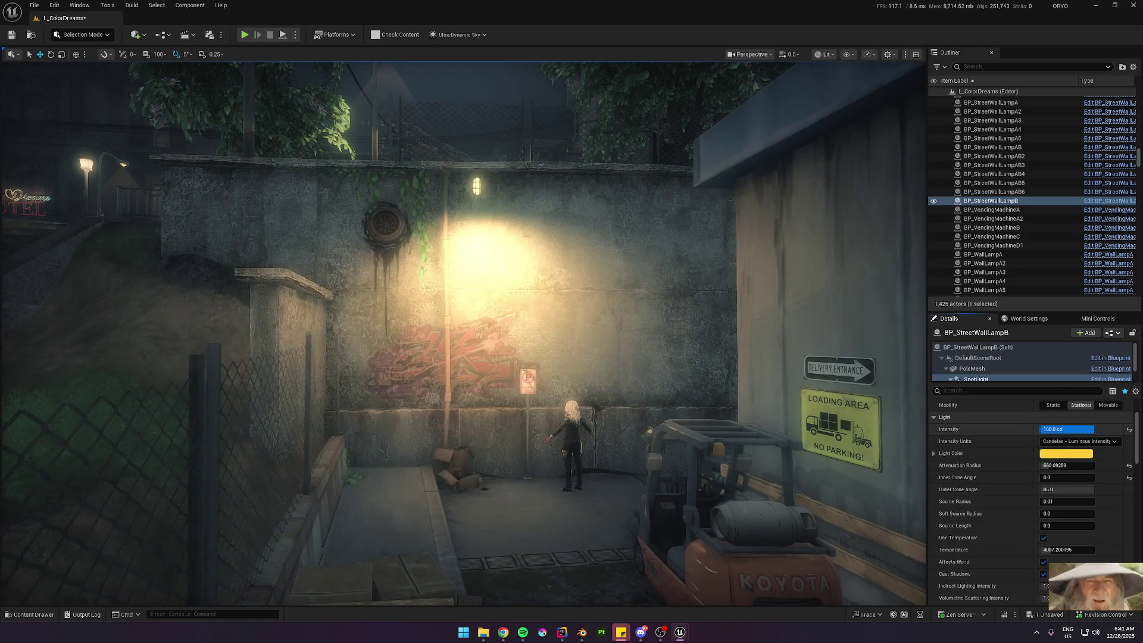
pyautogui.scroll(-4, 988, 514)
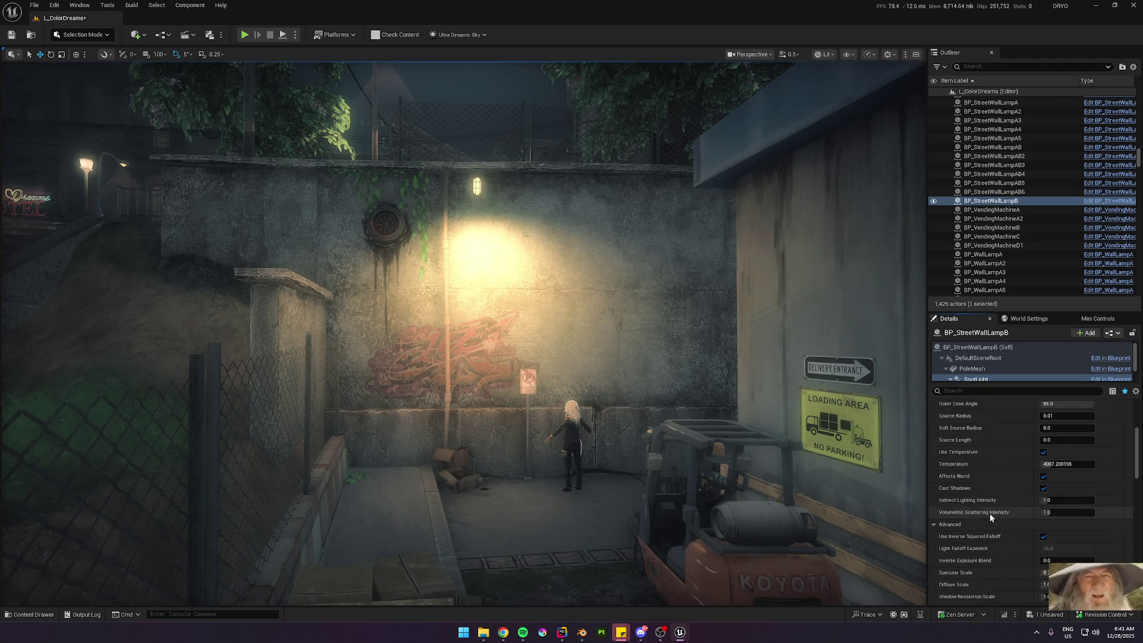
pyautogui.moveTo(900, 483); pyautogui.dragTo(869, 512)
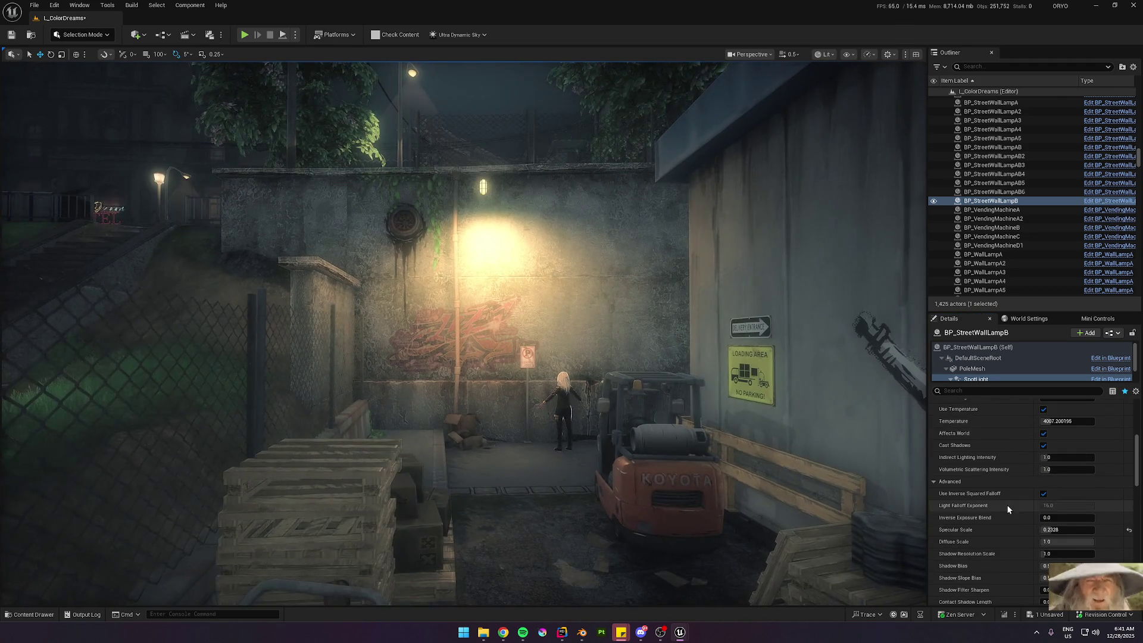
pyautogui.moveTo(1068, 509); pyautogui.dragTo(1074, 510)
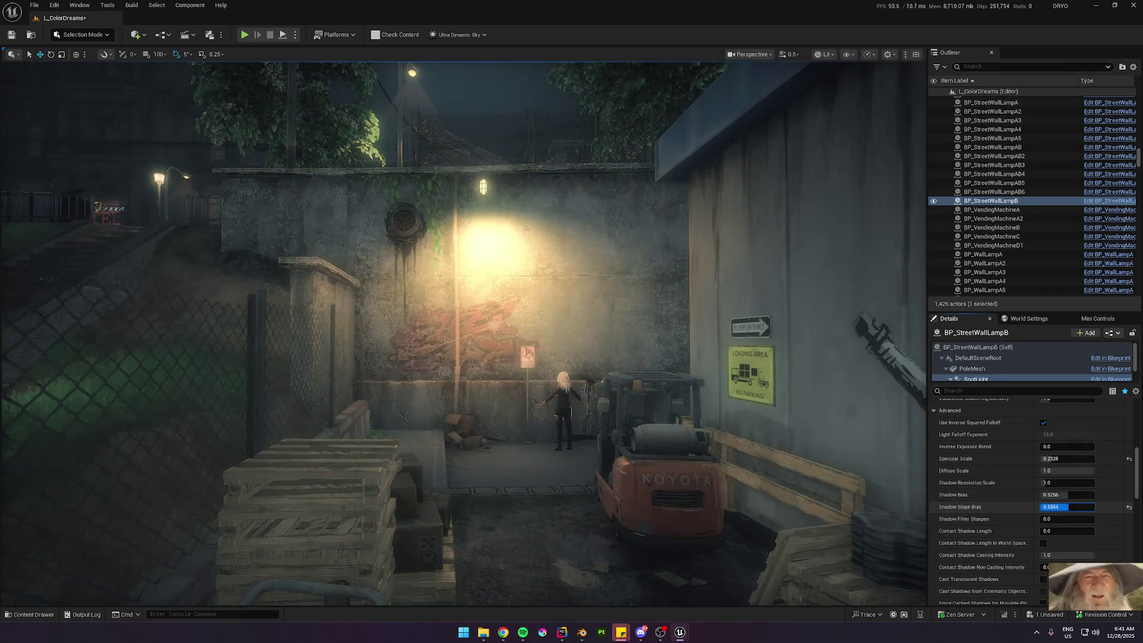
pyautogui.hotkey('ctrl', 'z')
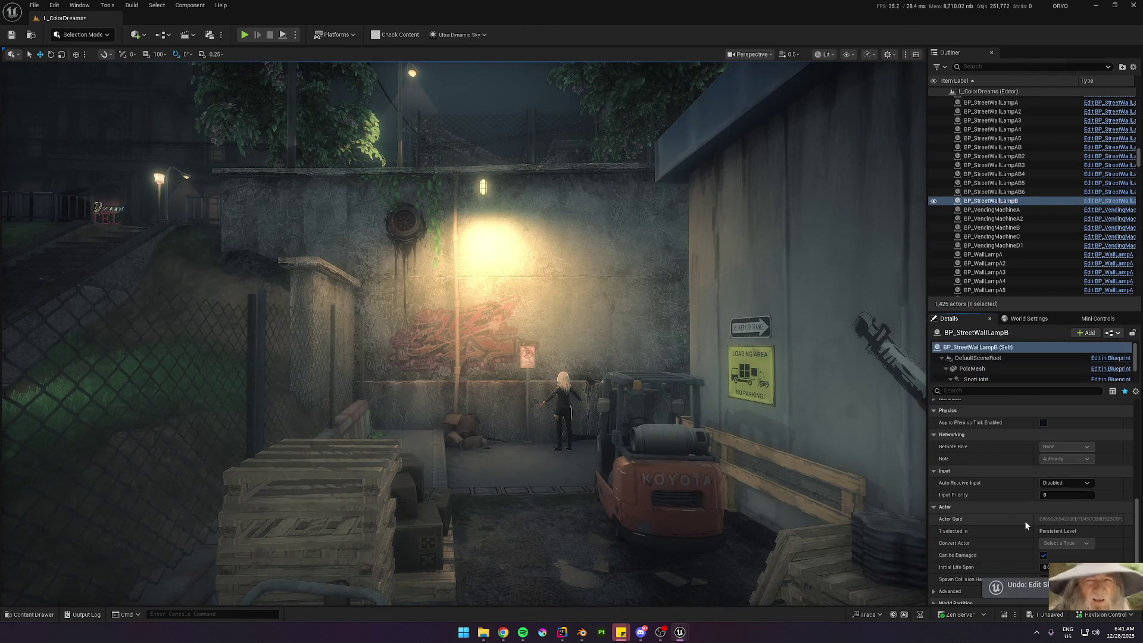
# Step: Turn off Use Inverse Squared Falloff and set Light Falloff Exponent to 2.0
pyautogui.scroll(-3, 980, 480)
pyautogui.click(978, 380)
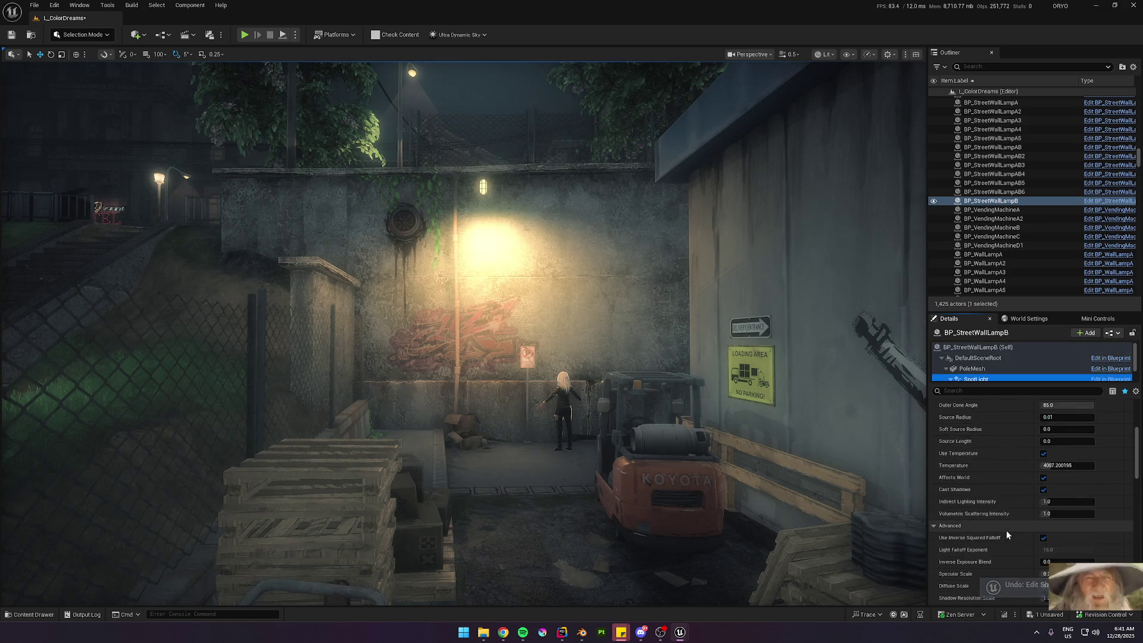
pyautogui.scroll(-1, 1001, 508)
pyautogui.click(1045, 439)
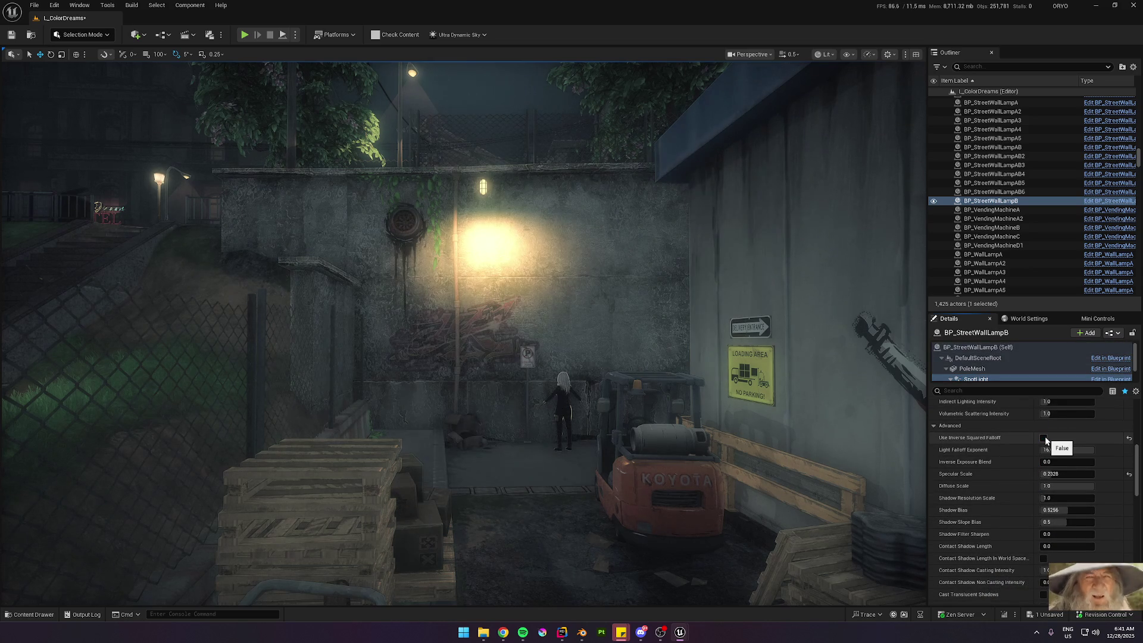
pyautogui.click(1045, 439)
pyautogui.click(1045, 438)
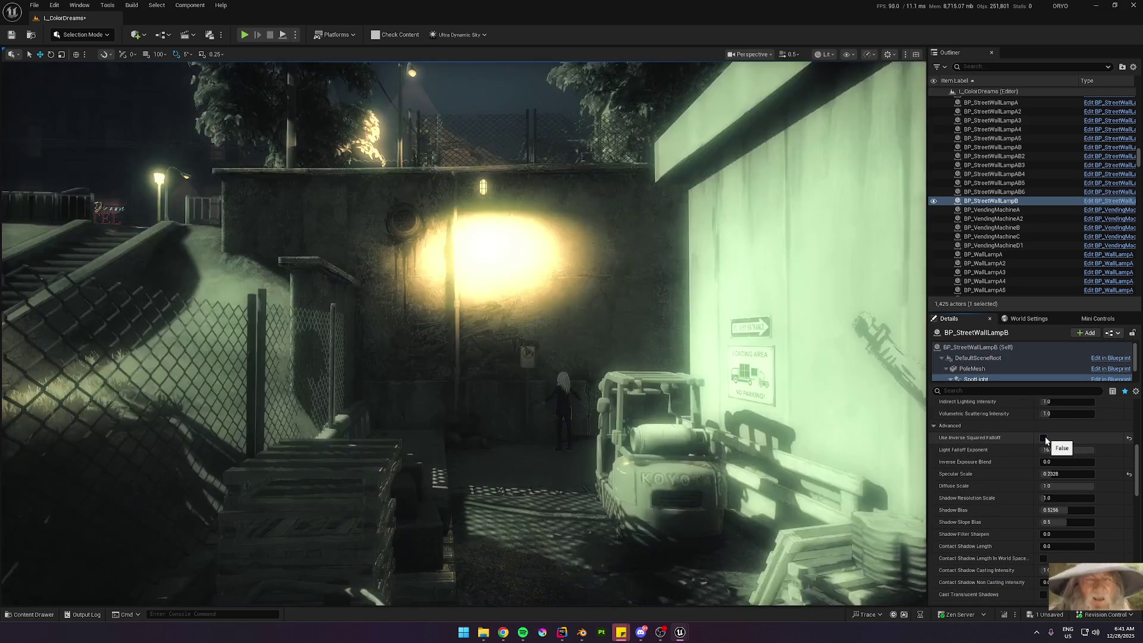
pyautogui.moveTo(1056, 450); pyautogui.dragTo(1024, 450)
# Step: Reset specular scale to 1.0, lower it to 0.1144, and view the wall from street level
pyautogui.moveTo(665, 422)
pyautogui.mouseDown()
pyautogui.moveTo(665, 387)
pyautogui.moveTo(665, 421)
pyautogui.moveTo(625, 405)
pyautogui.moveTo(601, 416)
pyautogui.mouseUp()
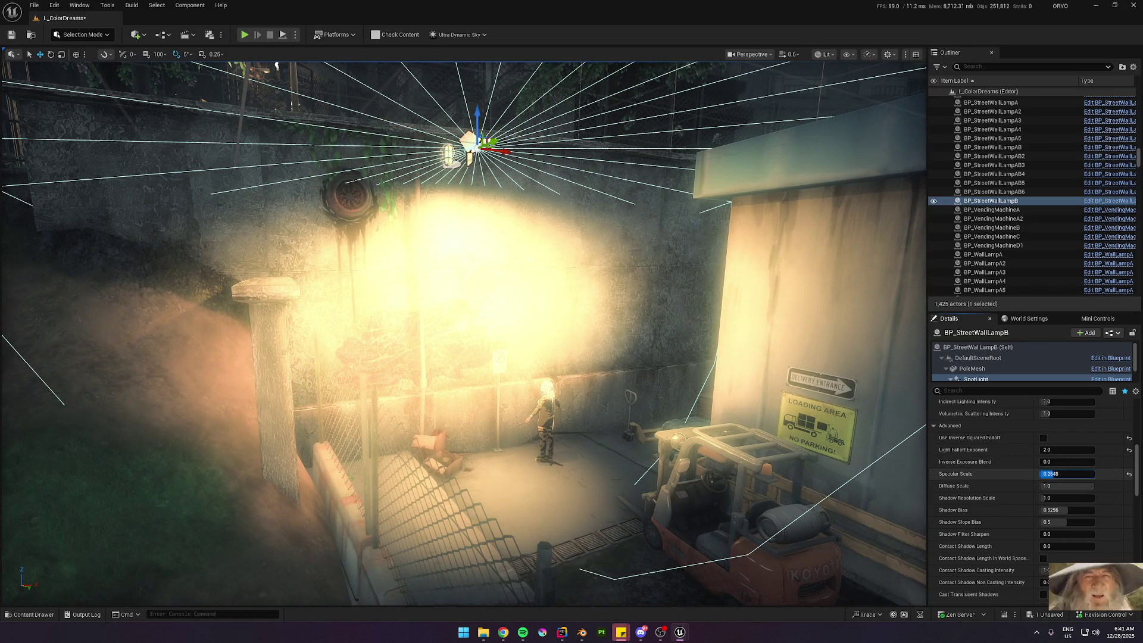
pyautogui.write('1')
pyautogui.press('Return')
pyautogui.moveTo(1093, 474)
pyautogui.mouseDown()
pyautogui.moveTo(1036, 486)
pyautogui.moveTo(1053, 485)
pyautogui.mouseUp()
pyautogui.moveTo(896, 480)
pyautogui.mouseDown()
pyautogui.moveTo(887, 449)
pyautogui.moveTo(991, 461)
pyautogui.mouseUp()
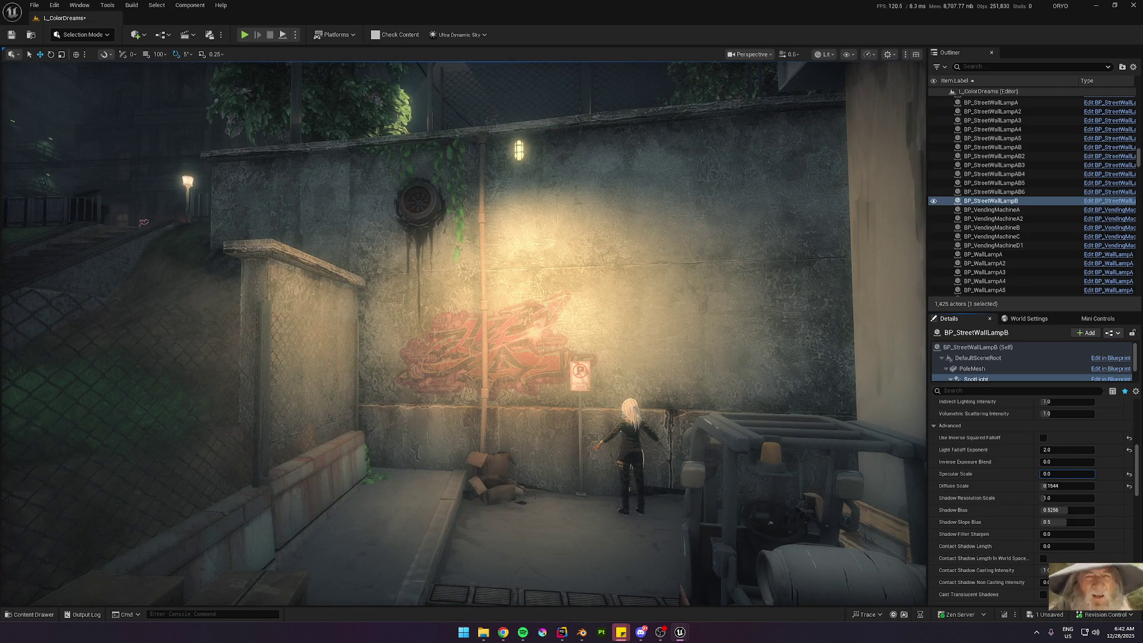
pyautogui.moveTo(991, 461); pyautogui.dragTo(991, 462)
pyautogui.scroll(1, 992, 461)
pyautogui.scroll(1, 991, 461)
pyautogui.scroll(1, 463, 333)
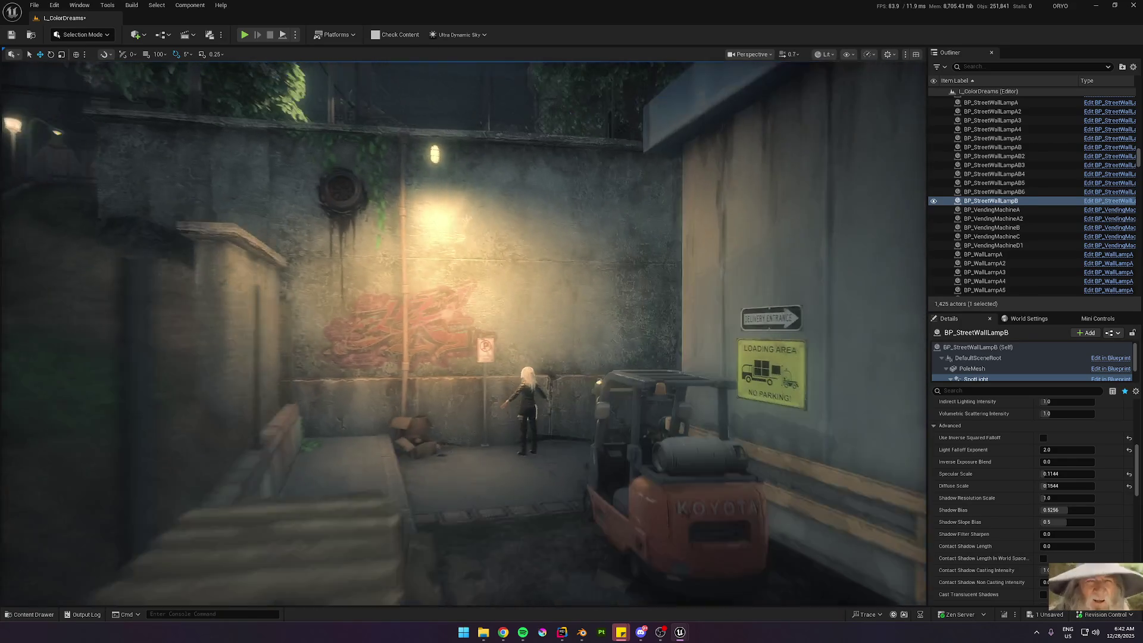
pyautogui.scroll(-1, 464, 333)
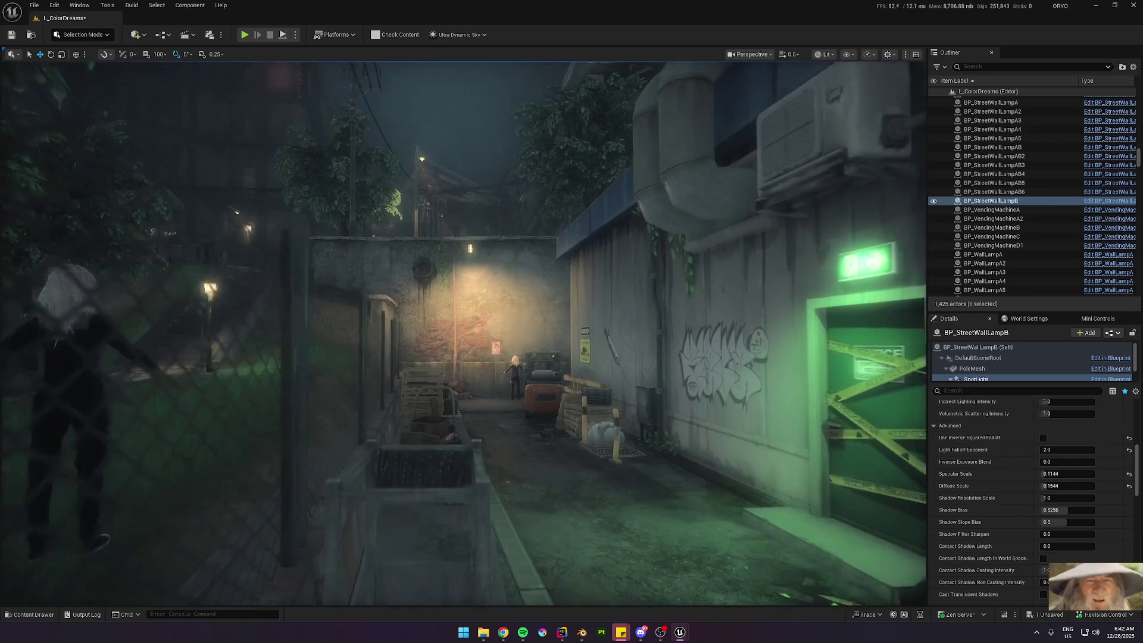
pyautogui.scroll(-1, 463, 334)
pyautogui.press('w')
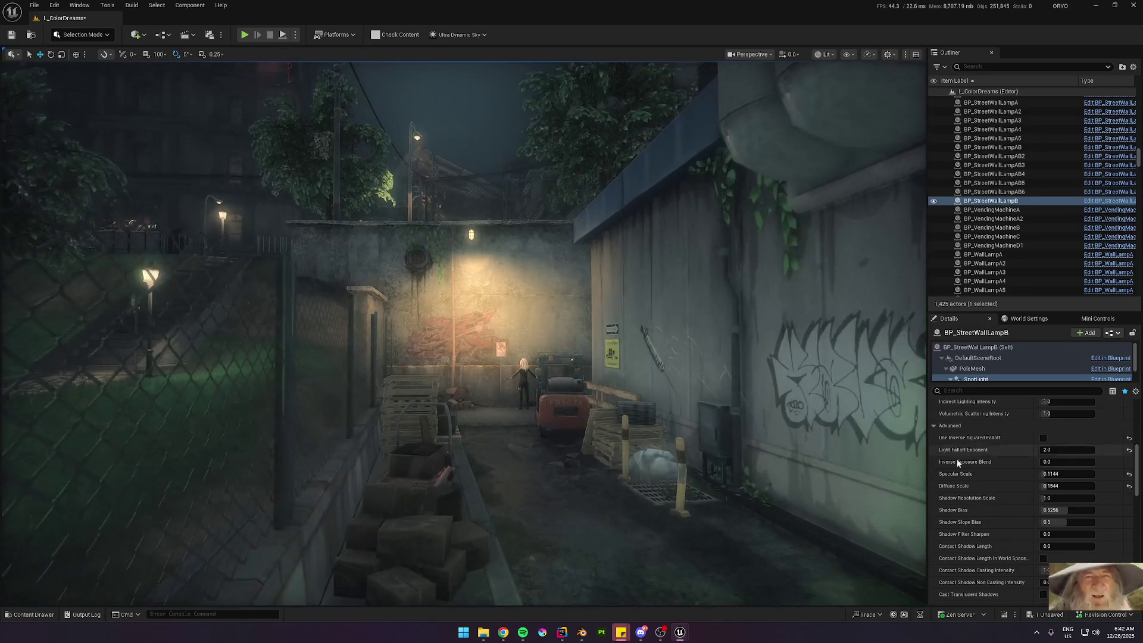
pyautogui.scroll(3, 1036, 483)
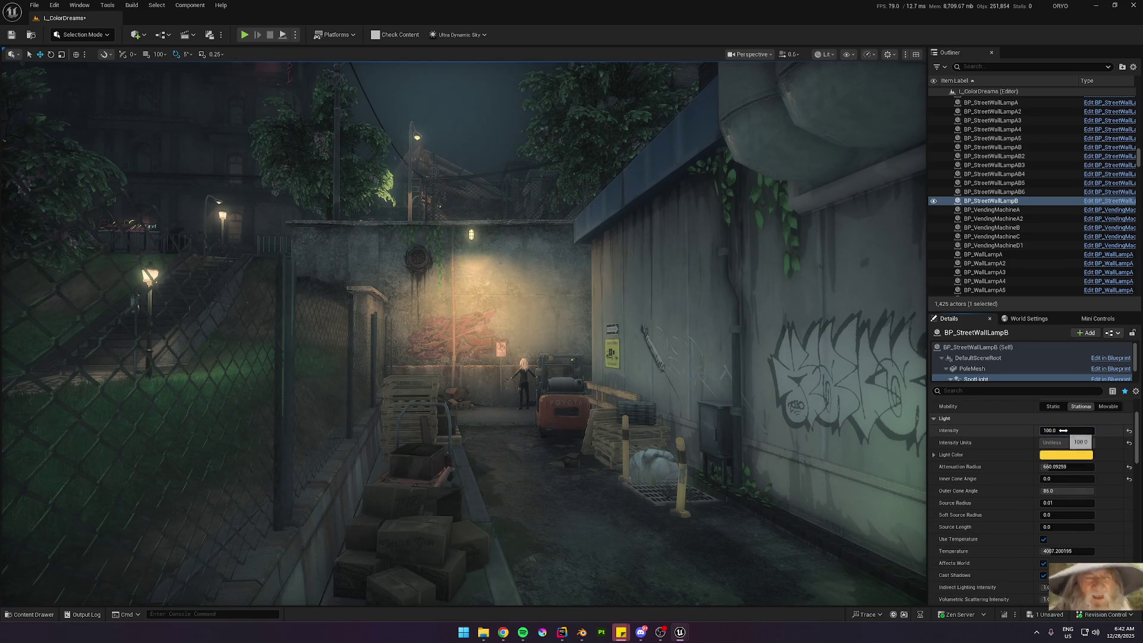
pyautogui.press('w')
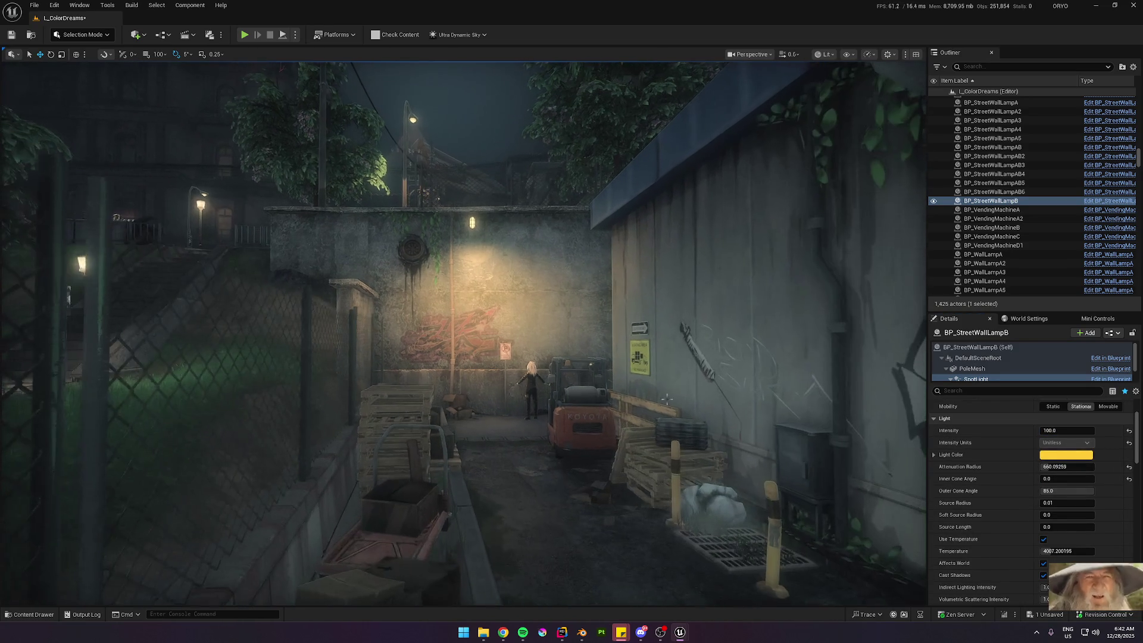
pyautogui.hotkey('ctrl', 's')
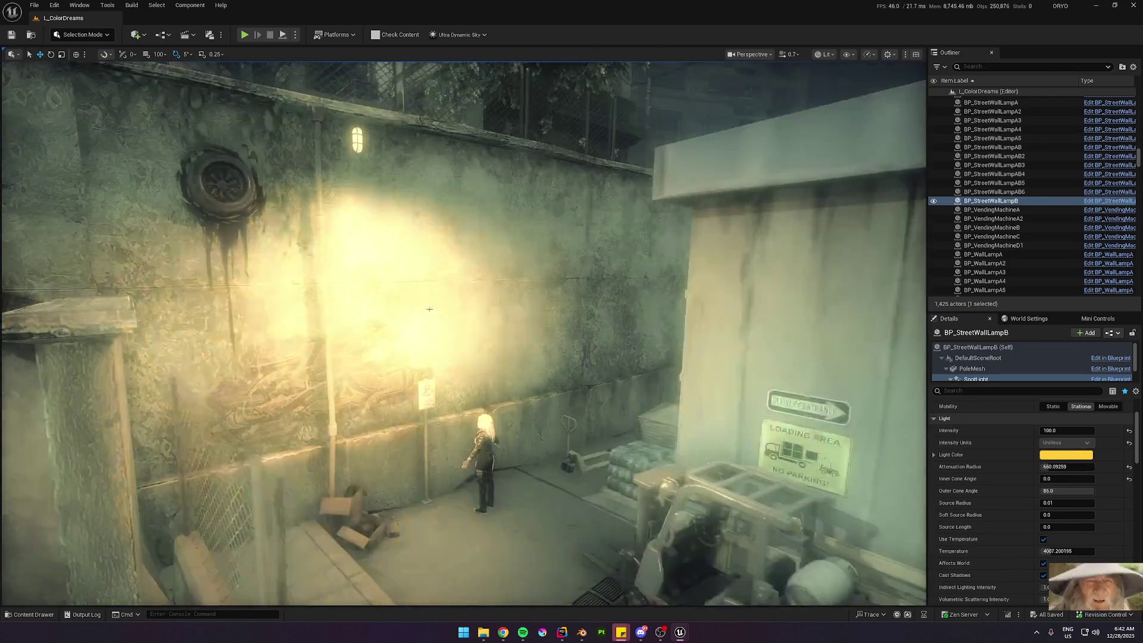
pyautogui.click(321, 387)
pyautogui.click(340, 161)
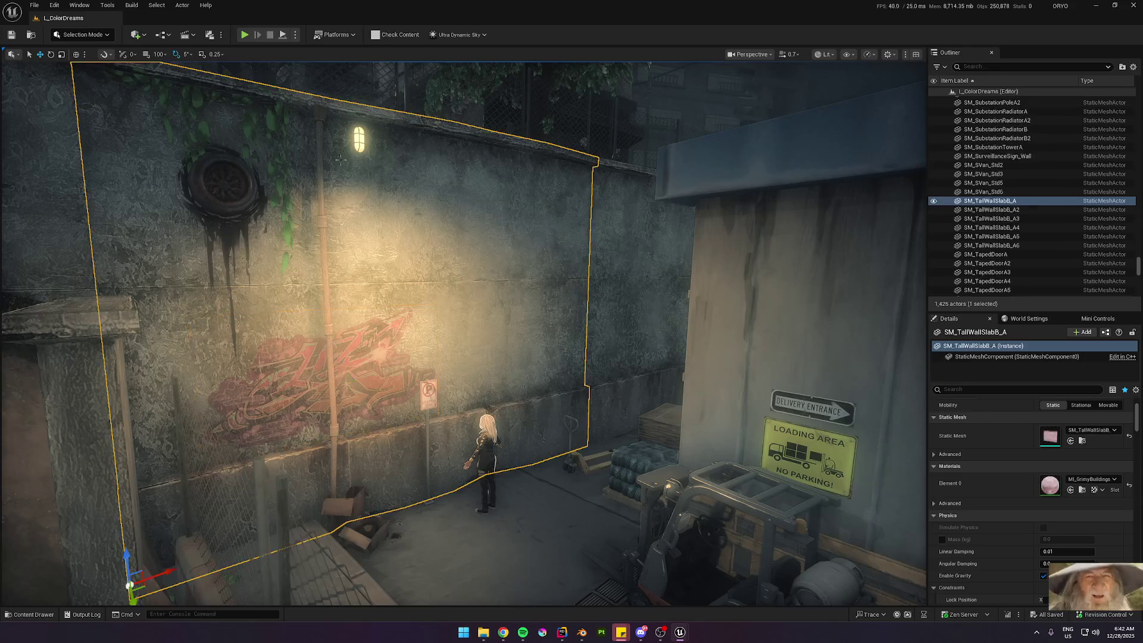
pyautogui.click(359, 140)
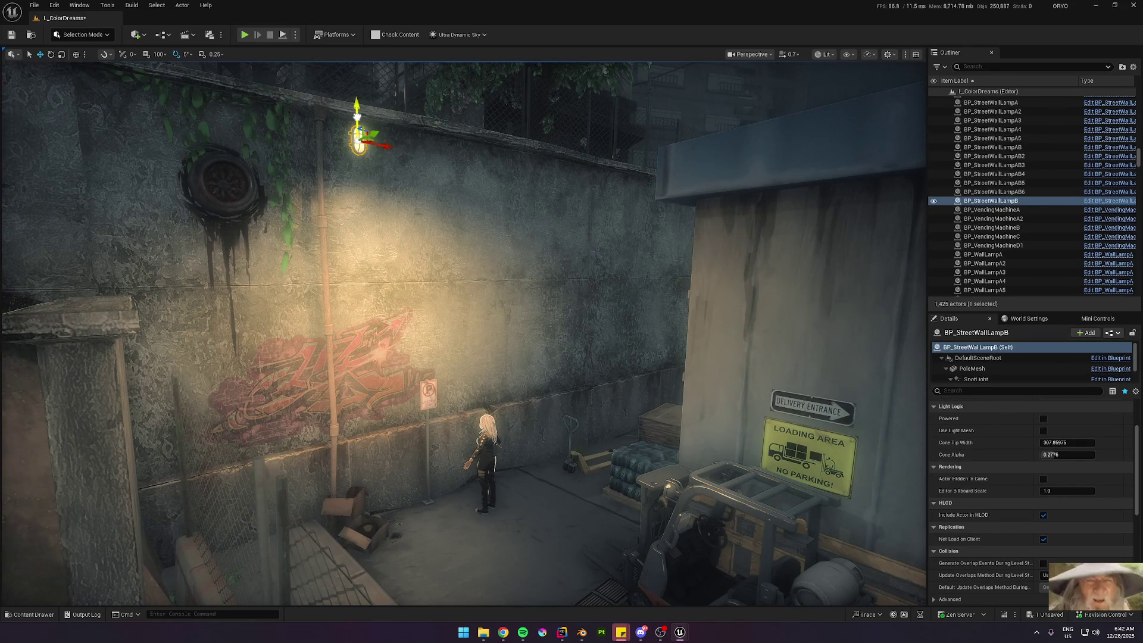
pyautogui.click(339, 179)
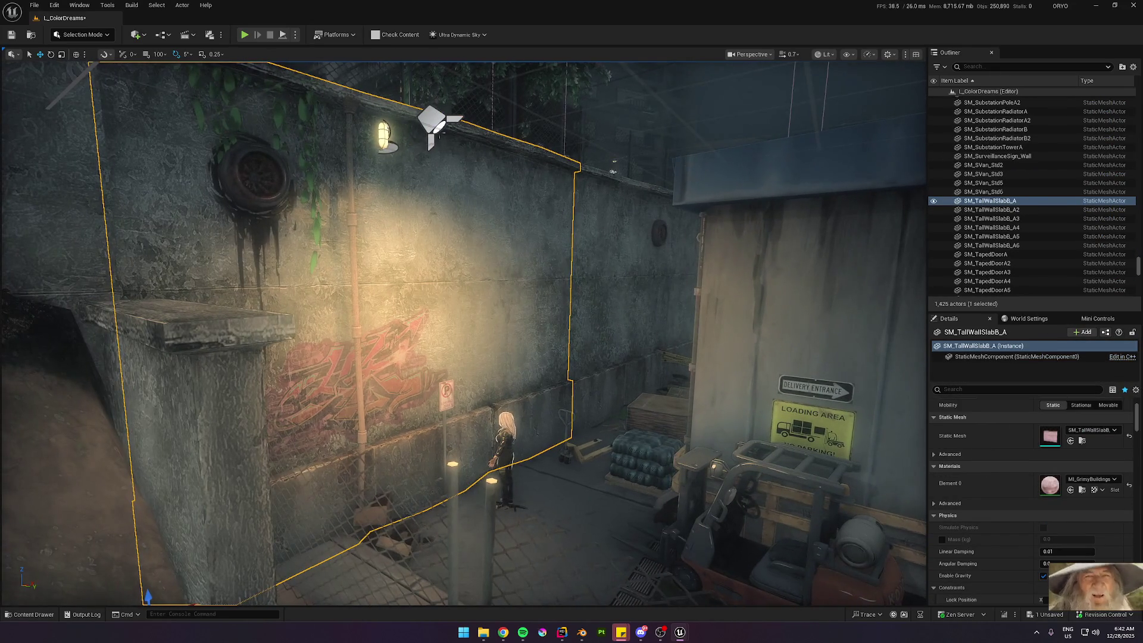
pyautogui.click(360, 113)
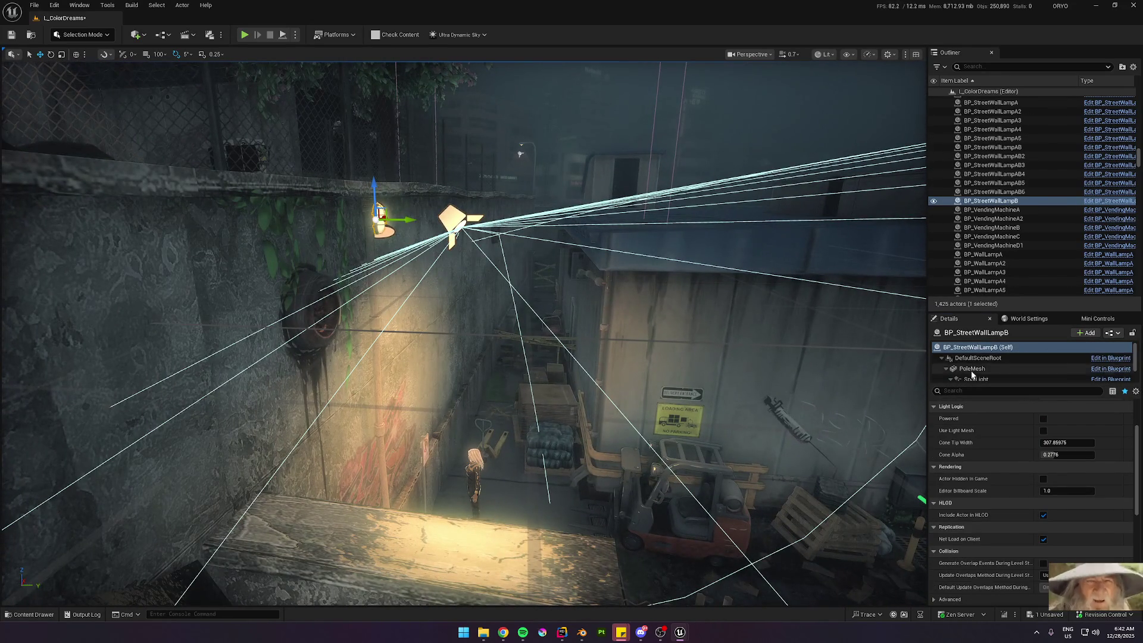
pyautogui.click(972, 369)
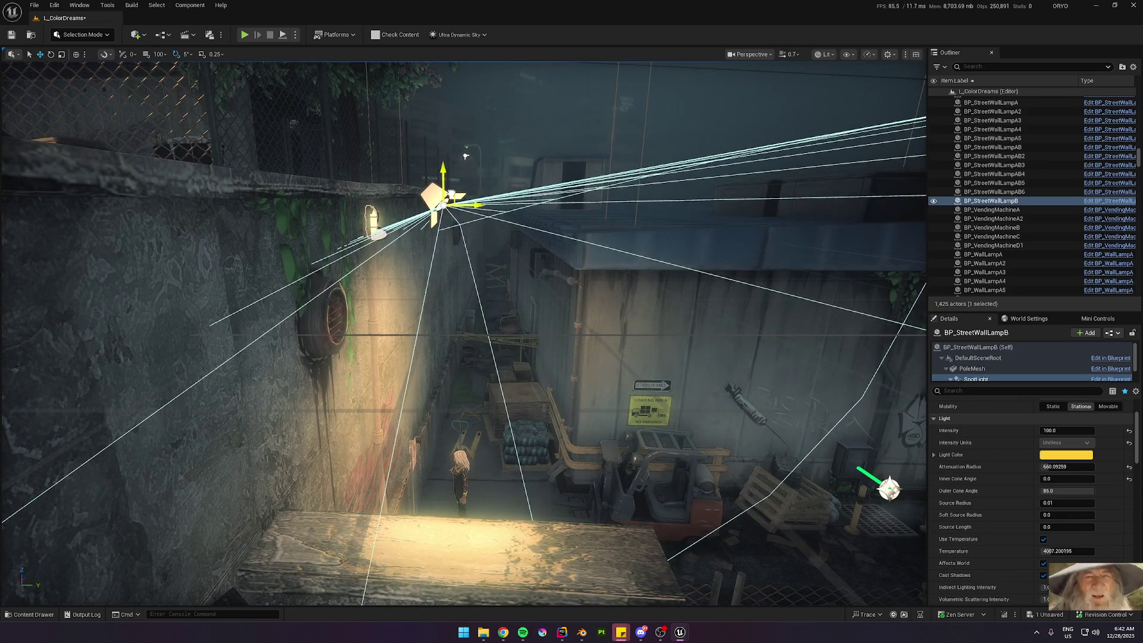
pyautogui.scroll(-1, 576, 325)
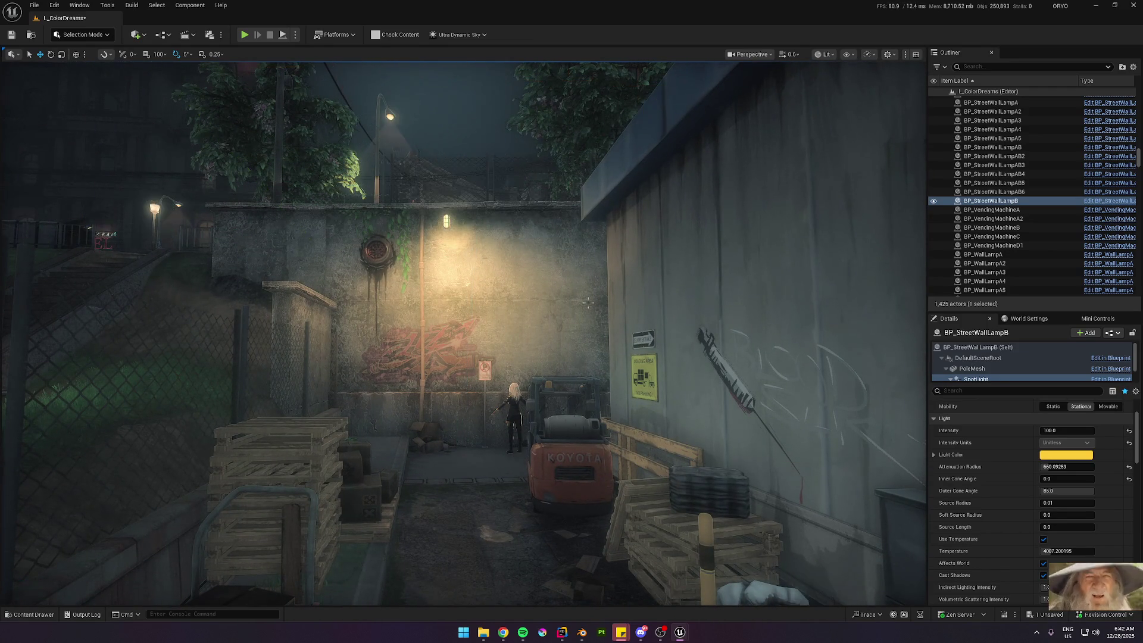
# Step: Fly past the lit graffiti wall and forklift, then launch Play In Editor with Alt+P
pyautogui.scroll(2, 584, 299)
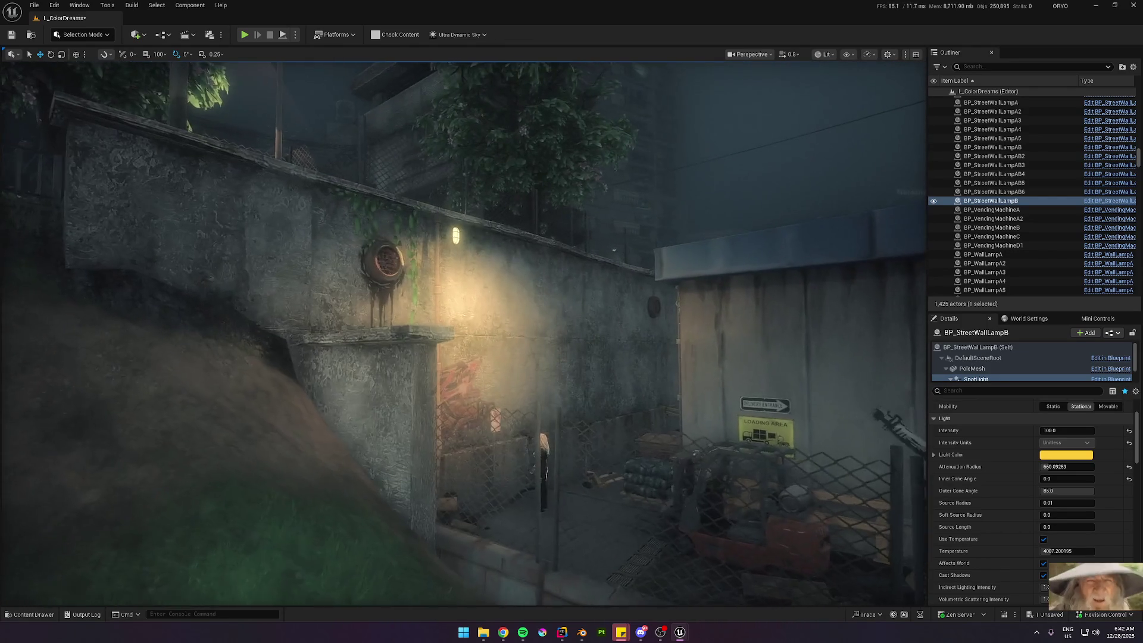
pyautogui.press('w')
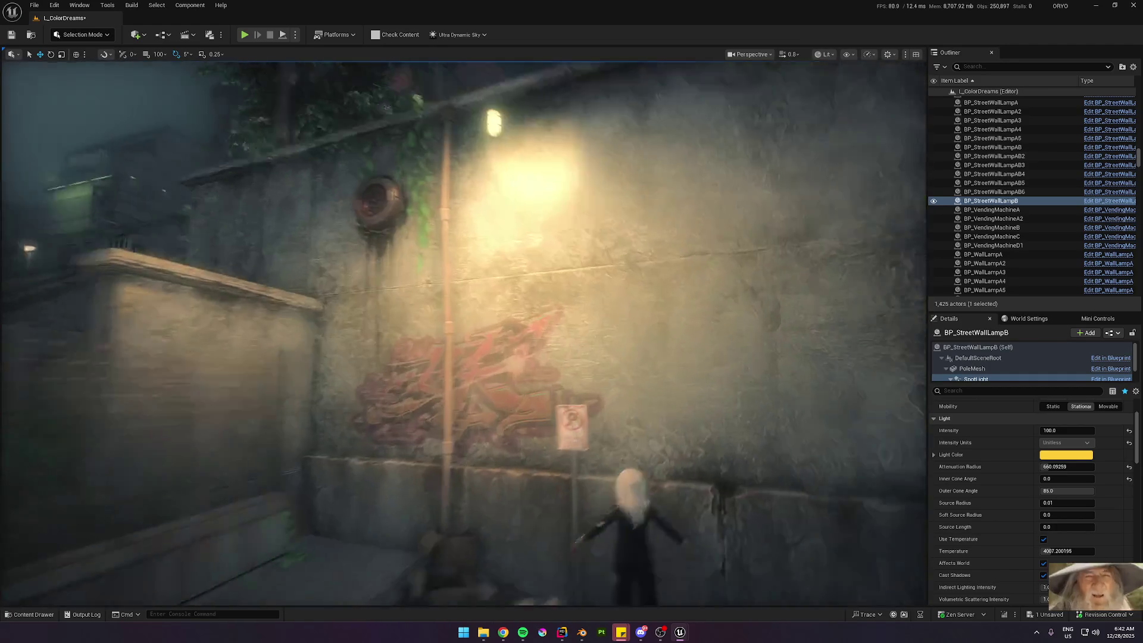
pyautogui.press('a')
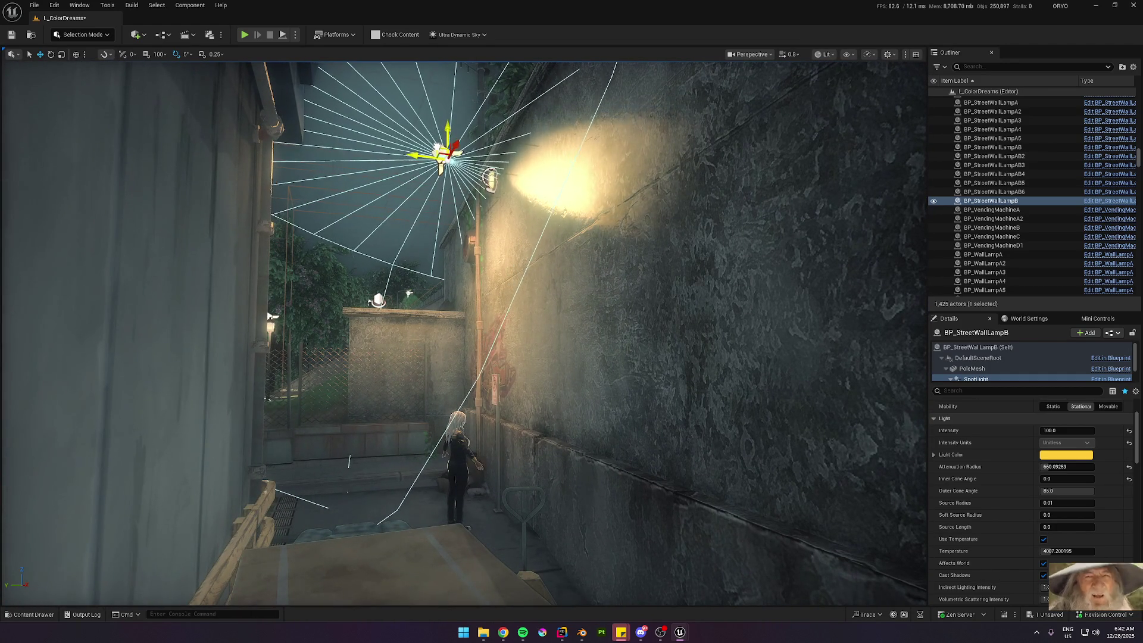
pyautogui.press('w')
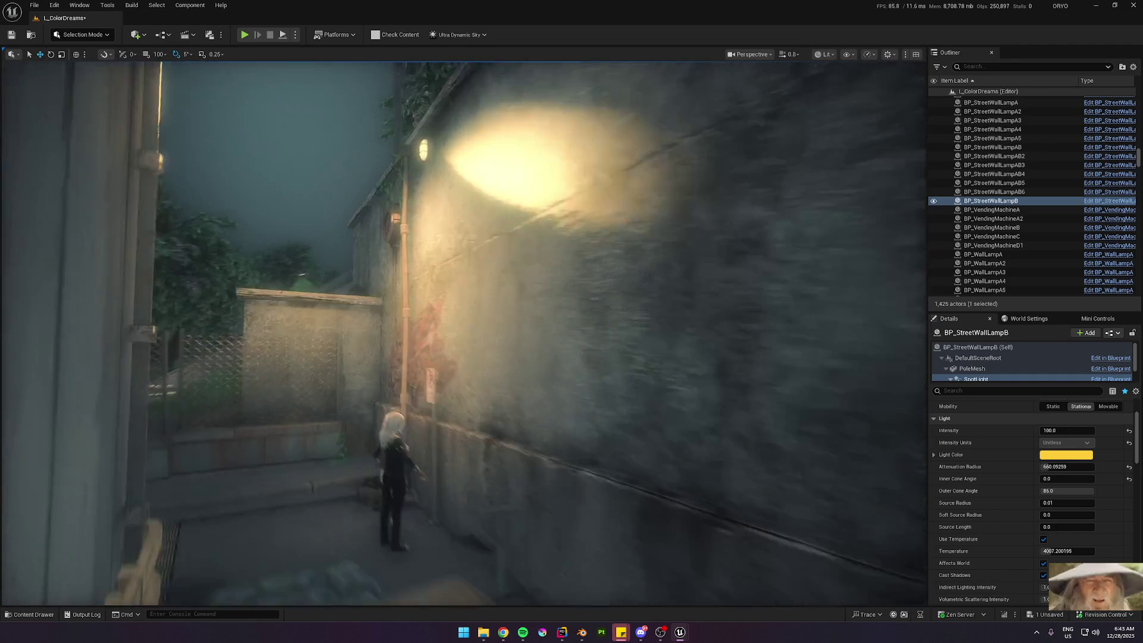
pyautogui.press('s')
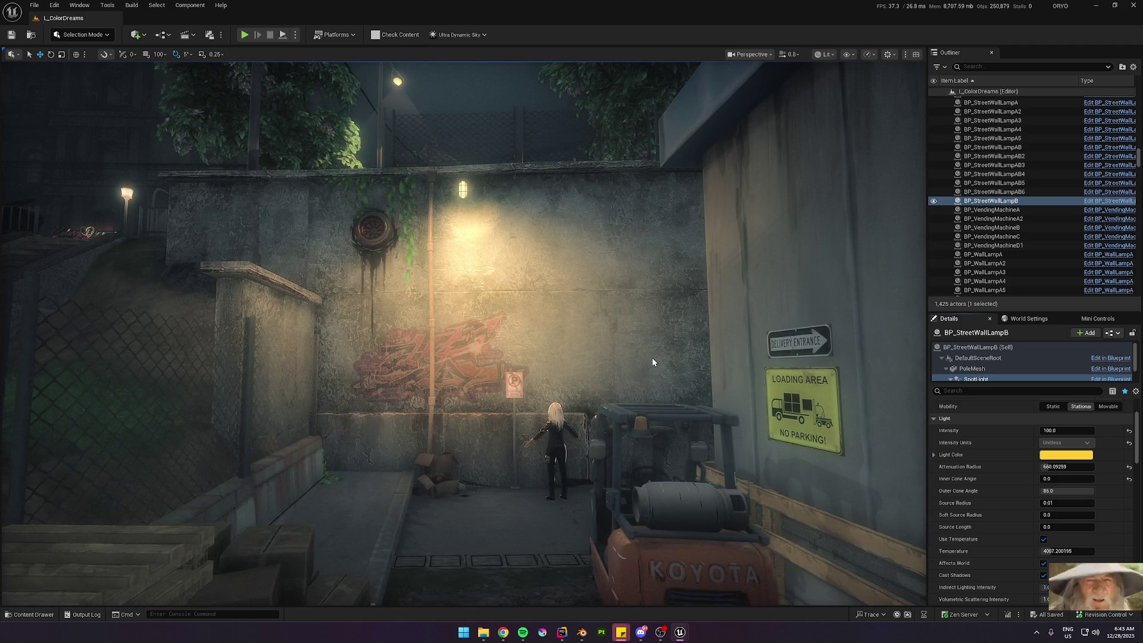
pyautogui.press('s')
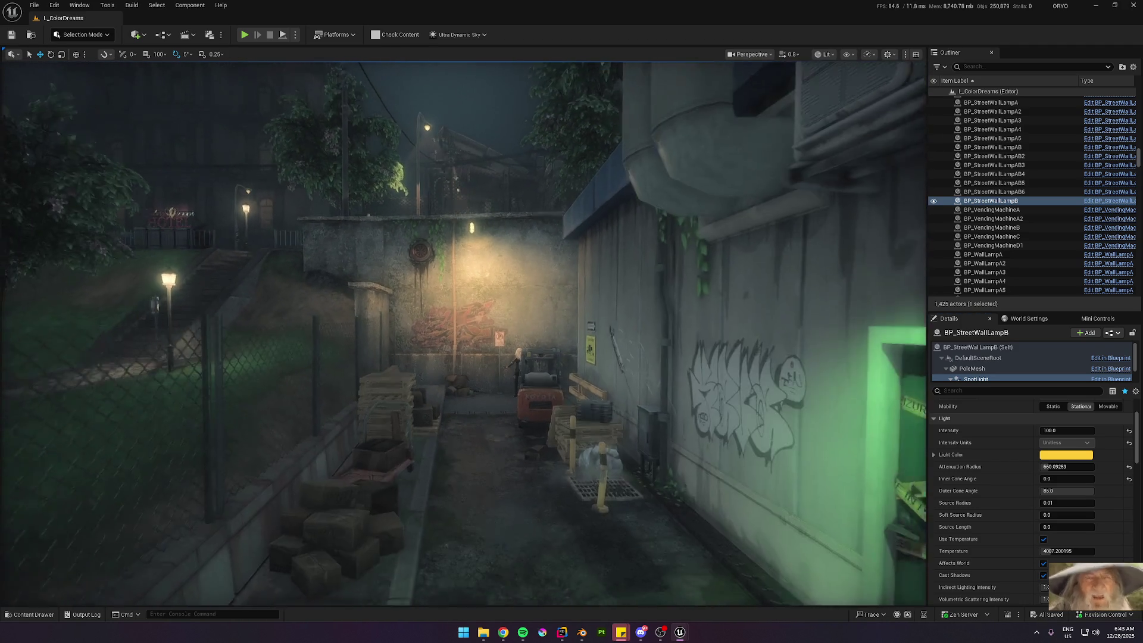
pyautogui.press('w')
pyautogui.scroll(-2, 463, 333)
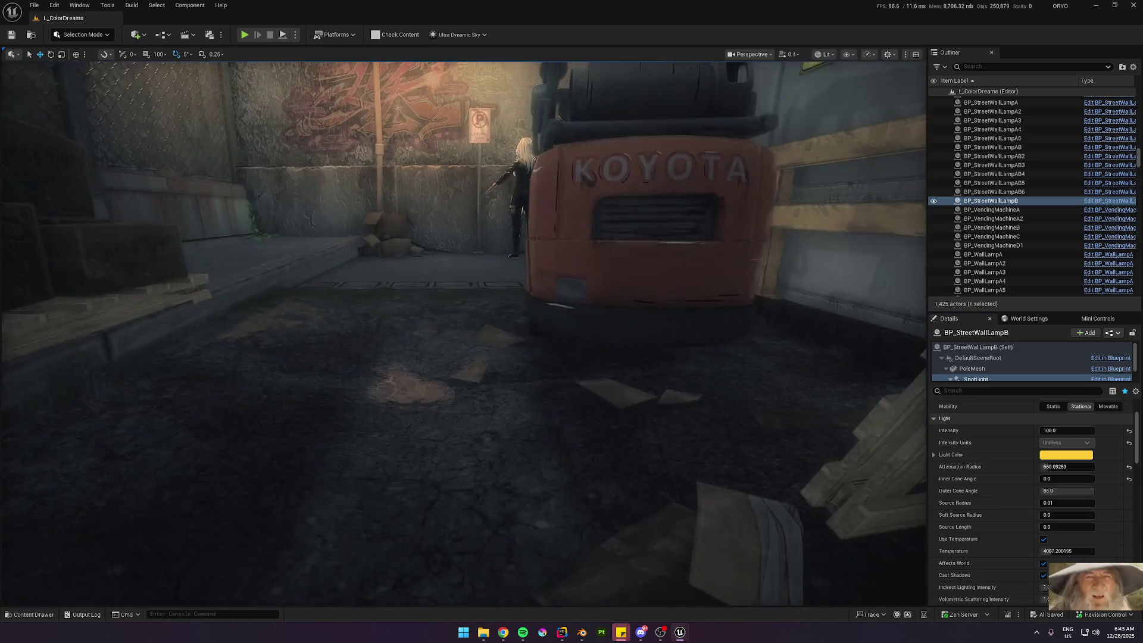
pyautogui.press('s')
pyautogui.scroll(2, 463, 333)
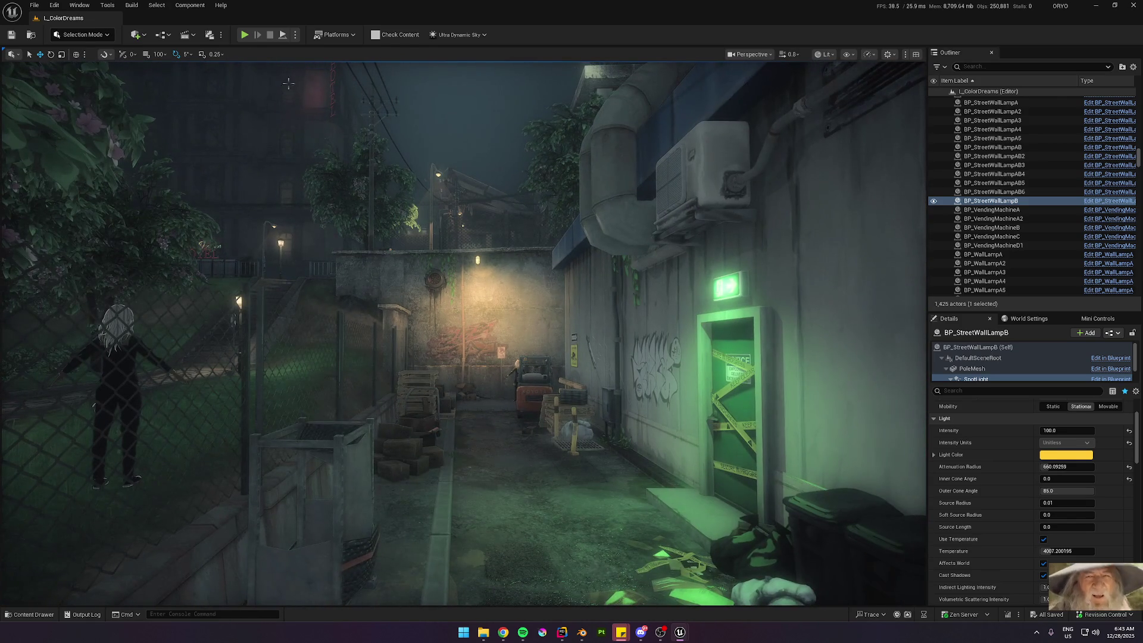
pyautogui.hotkey('alt', 'p')
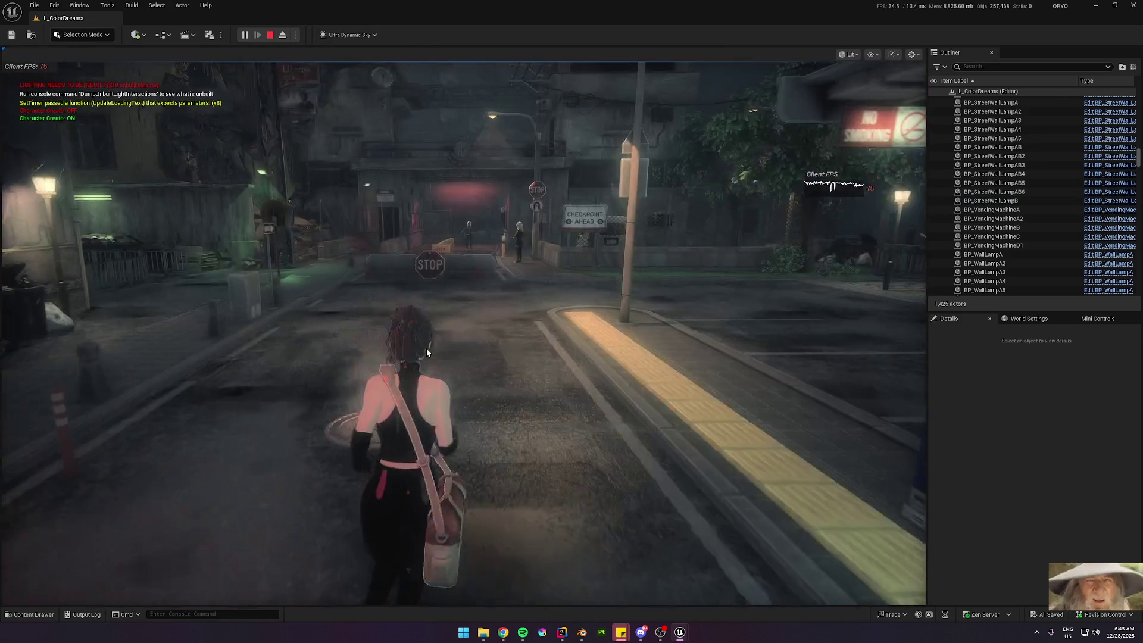
# Step: Run the character across the road, up the stairs, and through the alley to the graffiti wall
pyautogui.click(427, 348)
pyautogui.press('w')
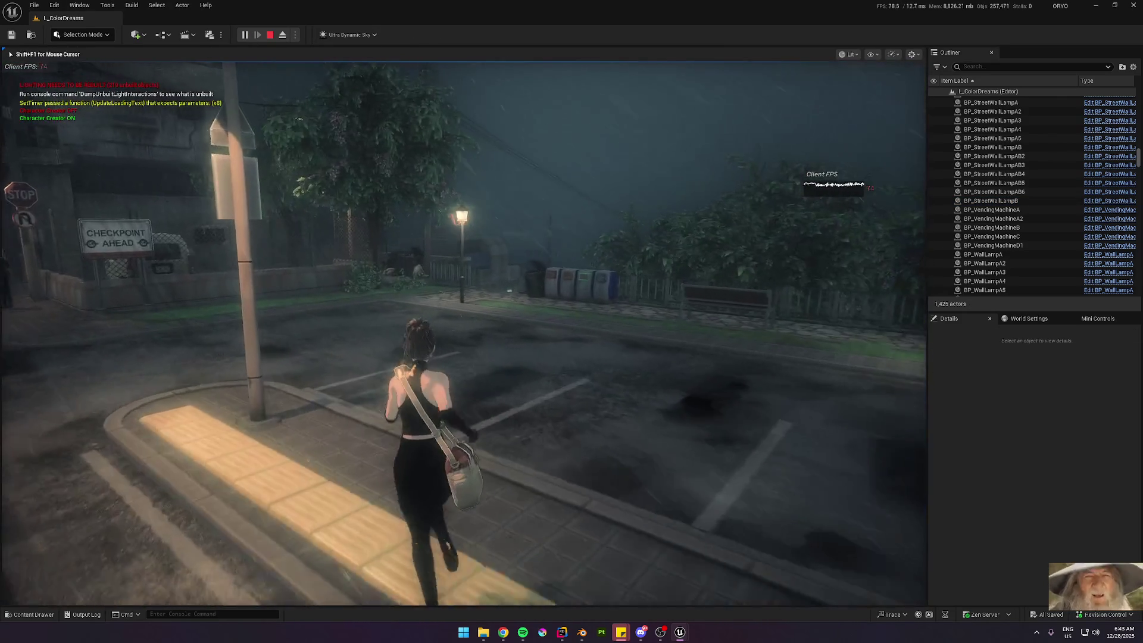
pyautogui.press('w')
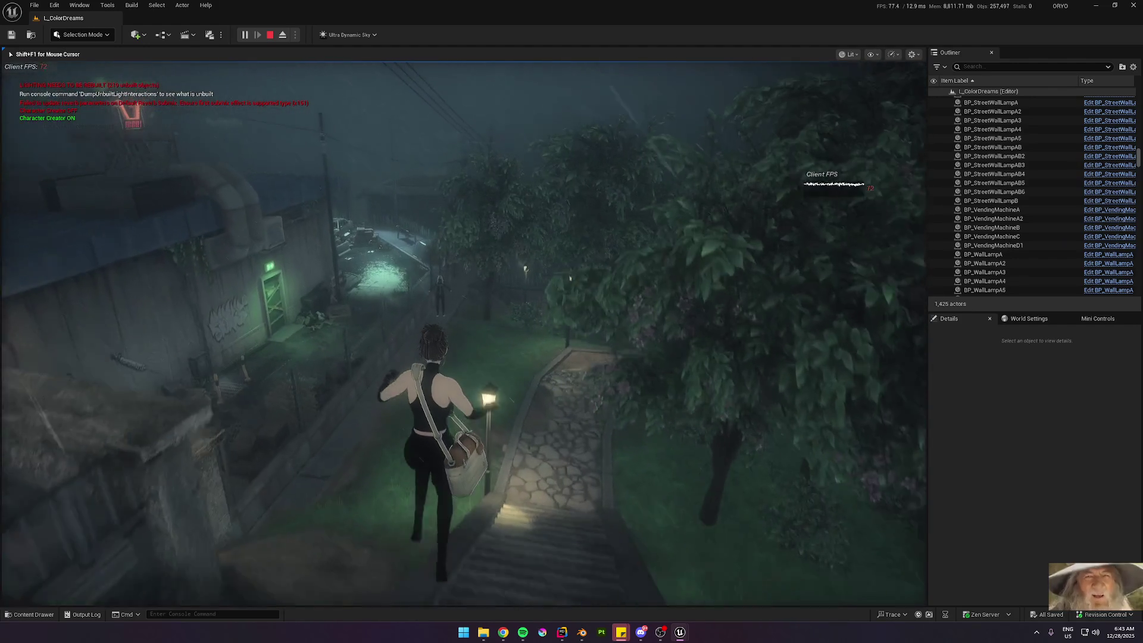
pyautogui.press('space')
pyautogui.press('w')
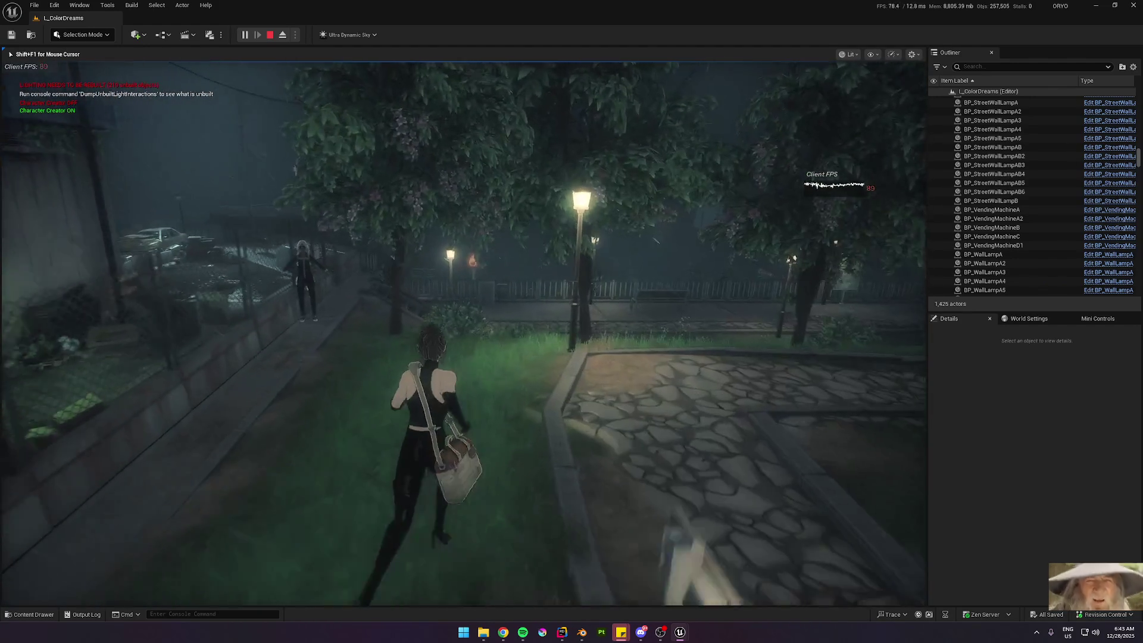
pyautogui.press('w')
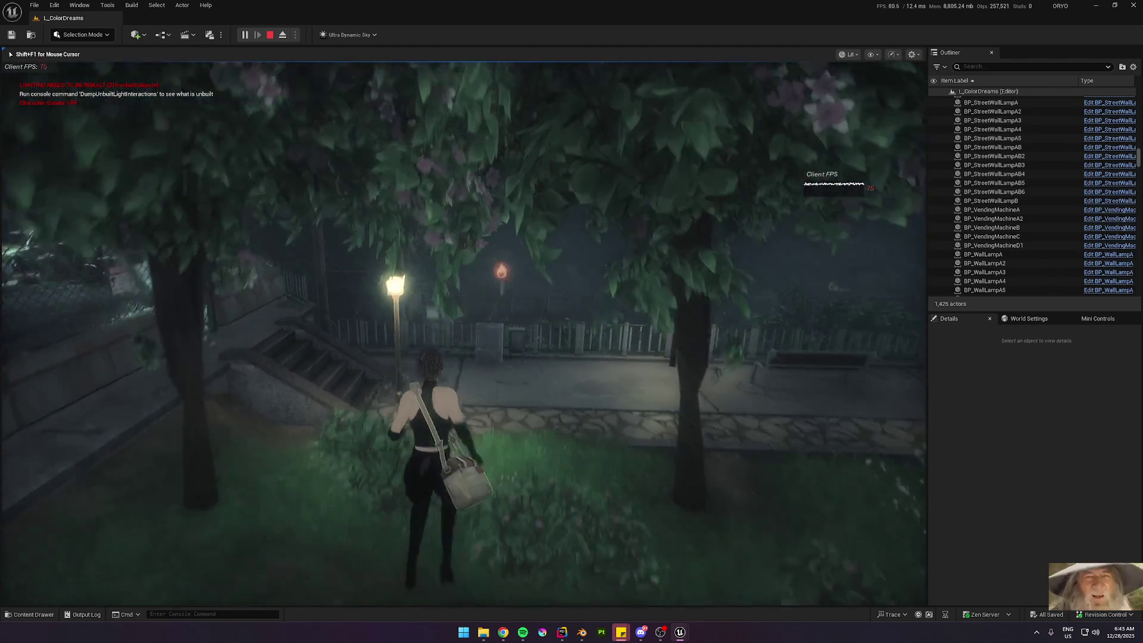
pyautogui.press('w')
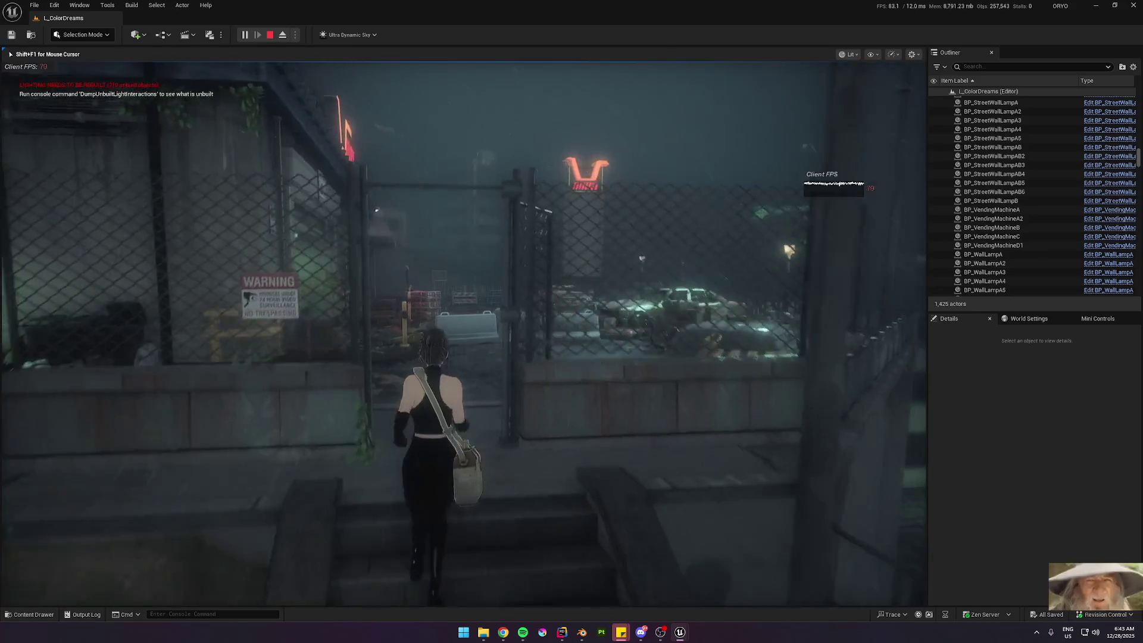
pyautogui.press('w')
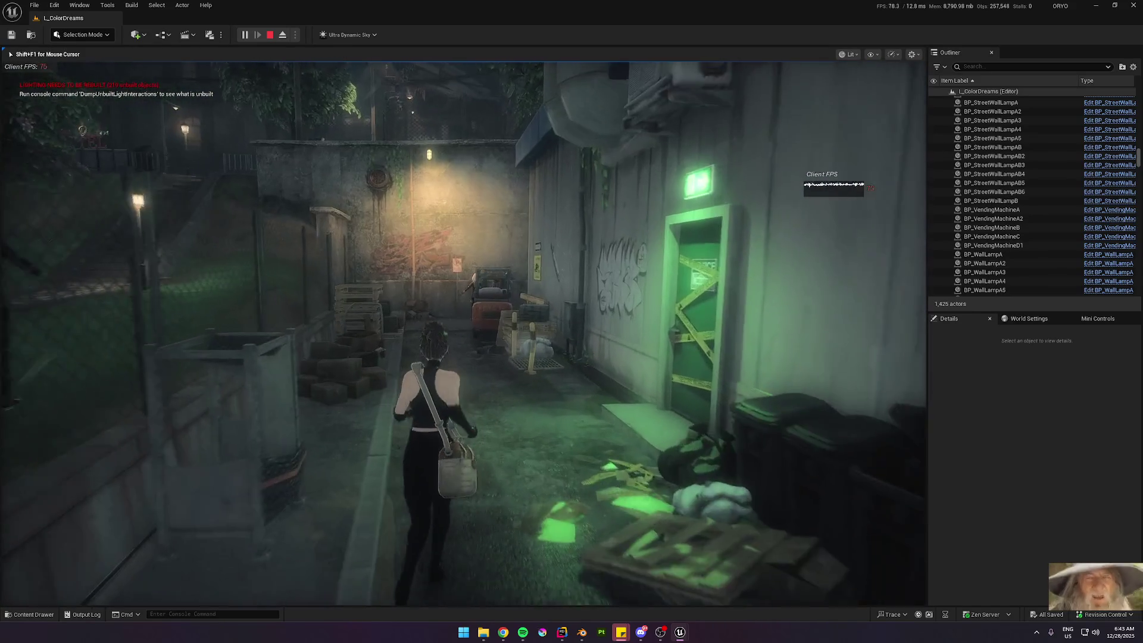
pyautogui.press('w')
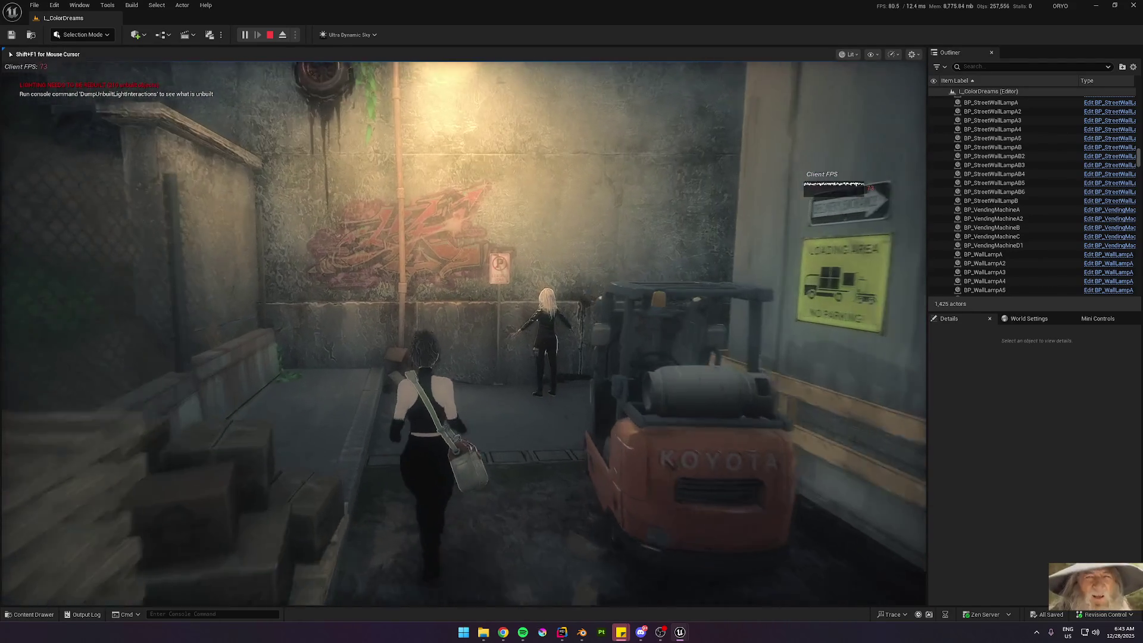
# Step: Turn the character toward the graffiti wall, release input with Shift+F1, and stop the session
pyautogui.hotkey('shift', 'F1')
pyautogui.click(465, 363)
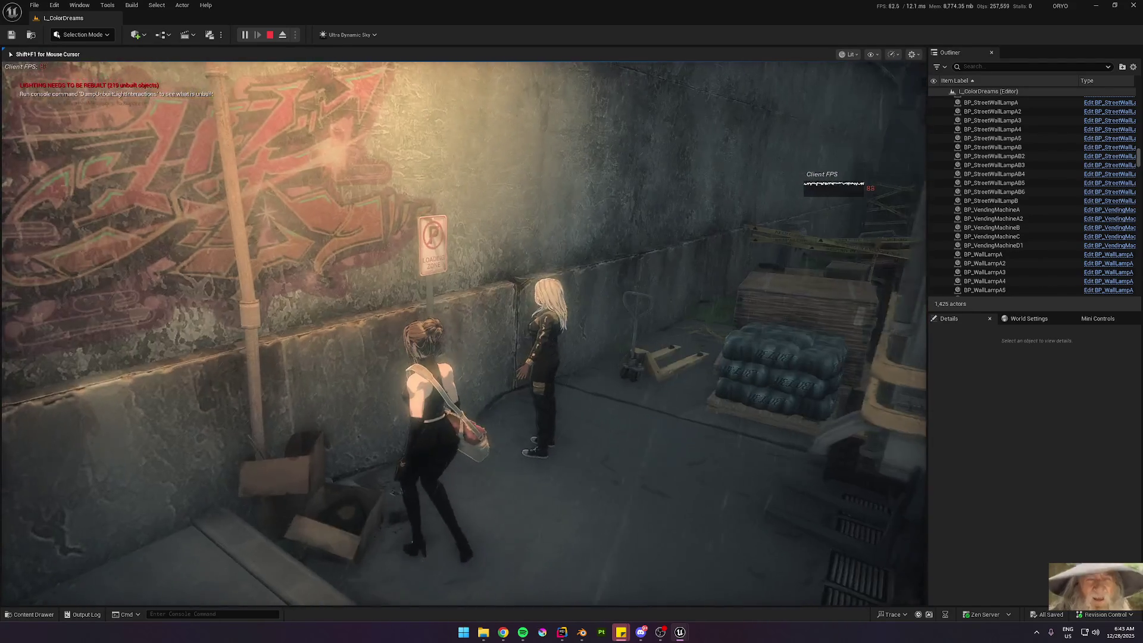
pyautogui.press('w')
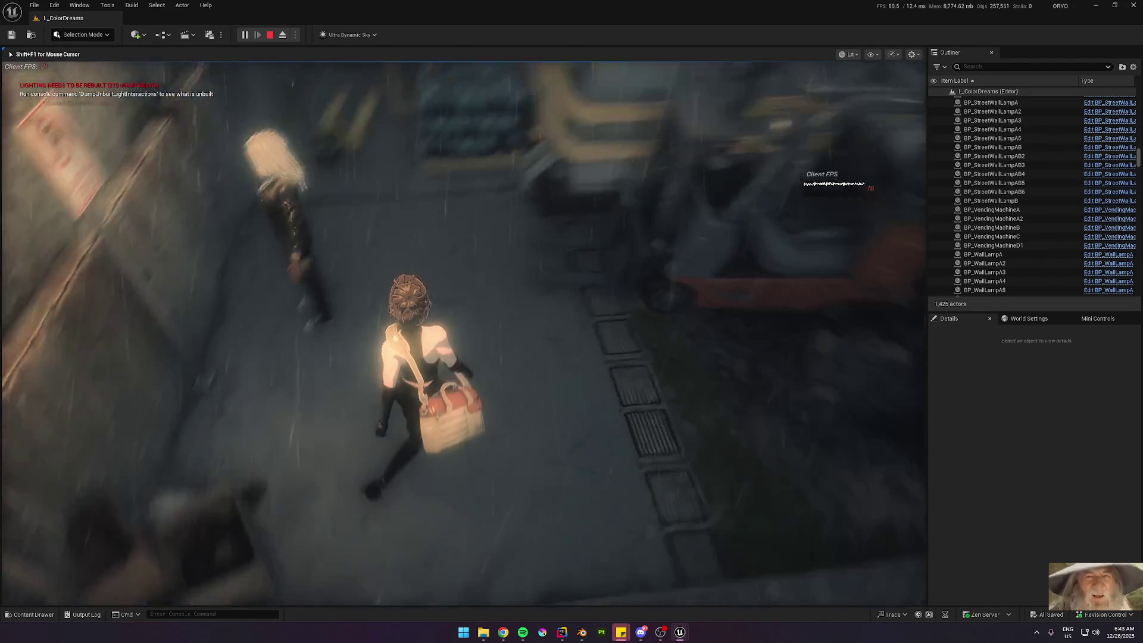
pyautogui.hotkey('shift', 'F1')
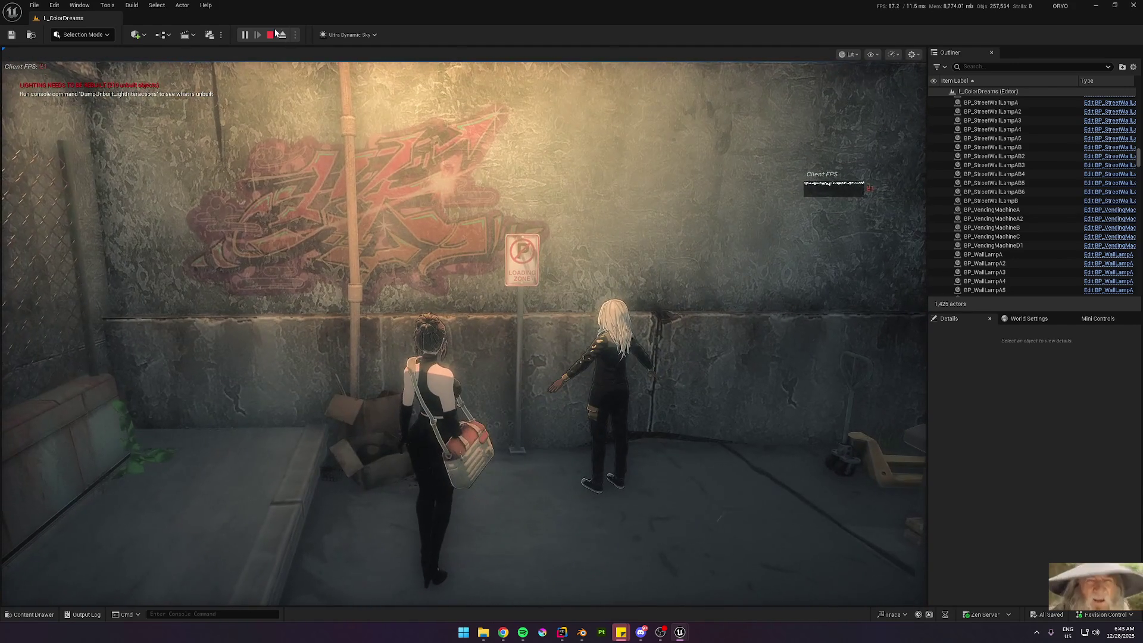
pyautogui.click(271, 34)
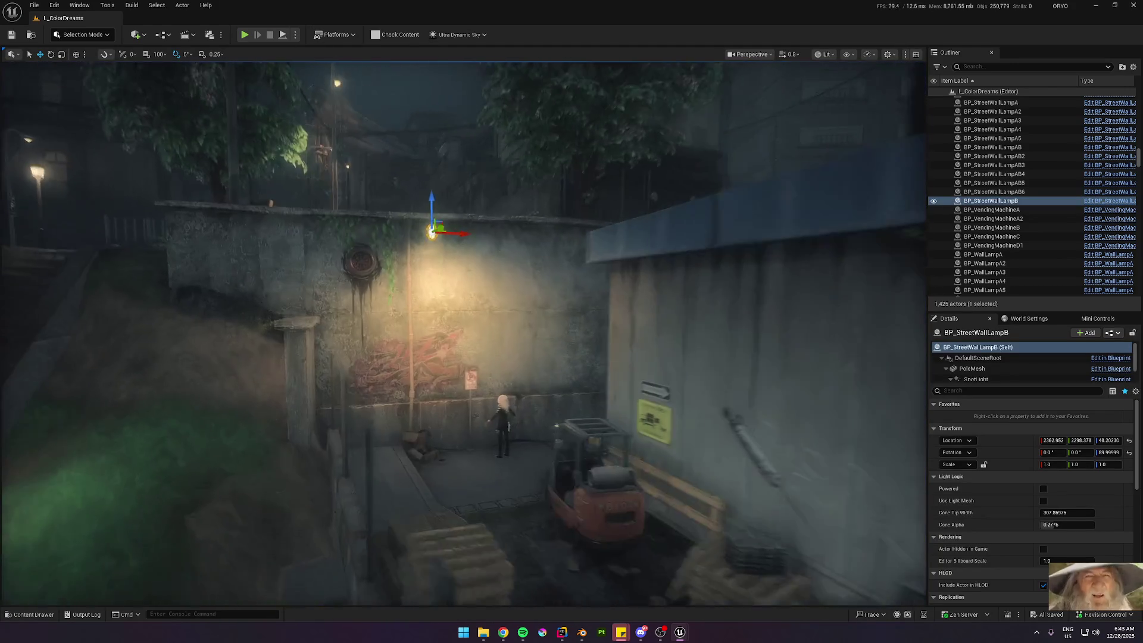
# Step: Reselect the street wall lamp's spotlight and set its Attenuation Radius to 700
pyautogui.click(442, 215)
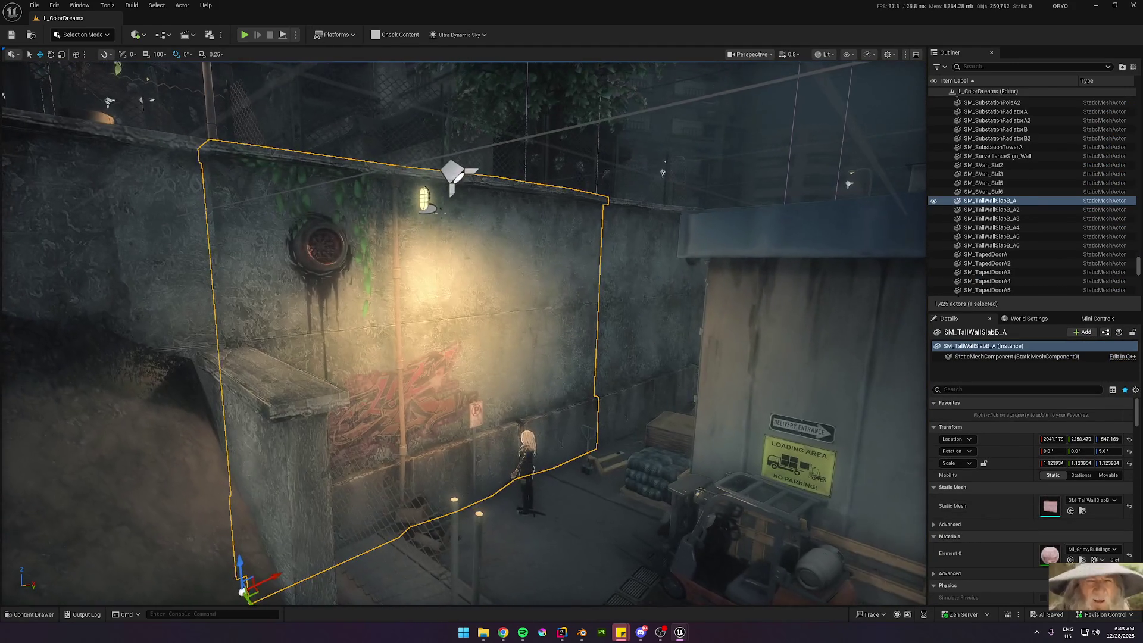
pyautogui.click(424, 200)
pyautogui.scroll(-3, 424, 200)
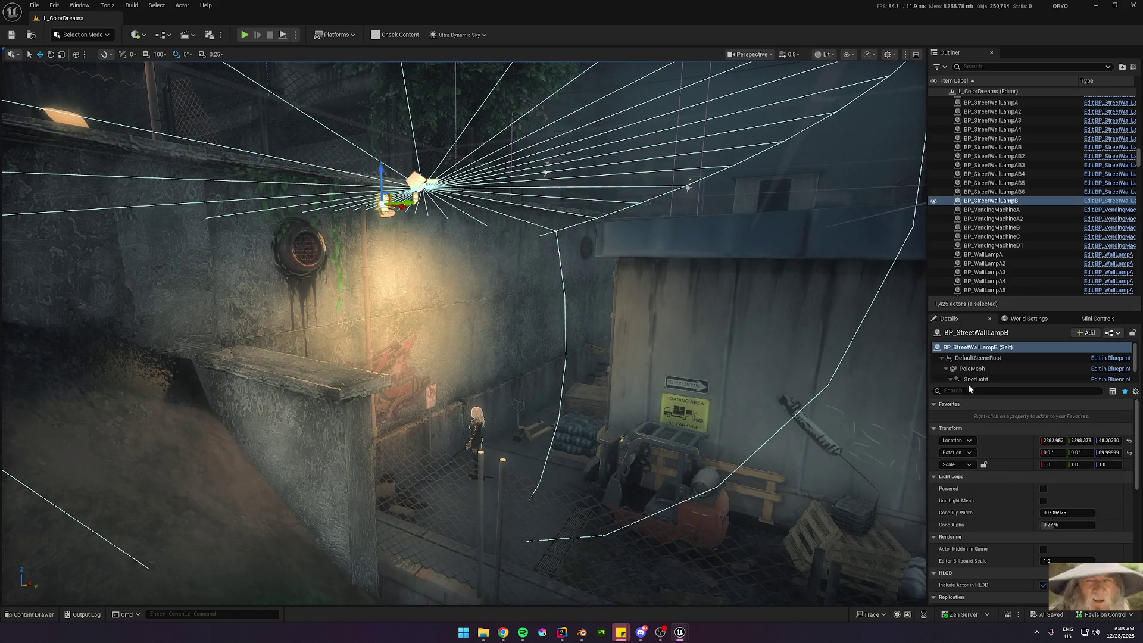
pyautogui.click(975, 367)
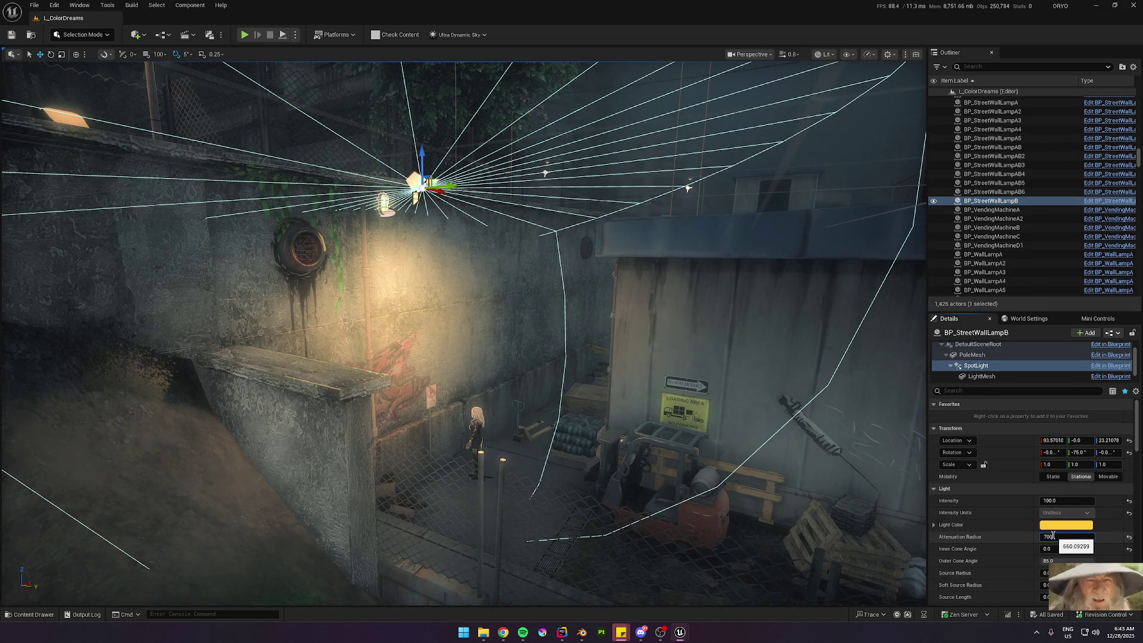
pyautogui.press('Return')
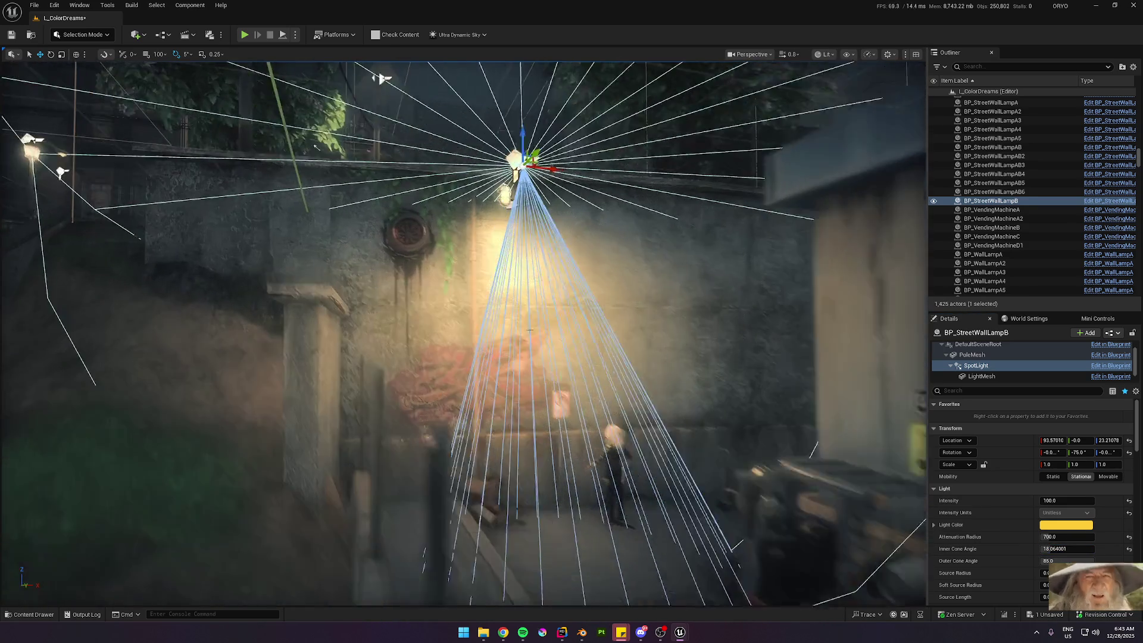
pyautogui.click(529, 297)
pyautogui.hotkey('ctrl', 'z')
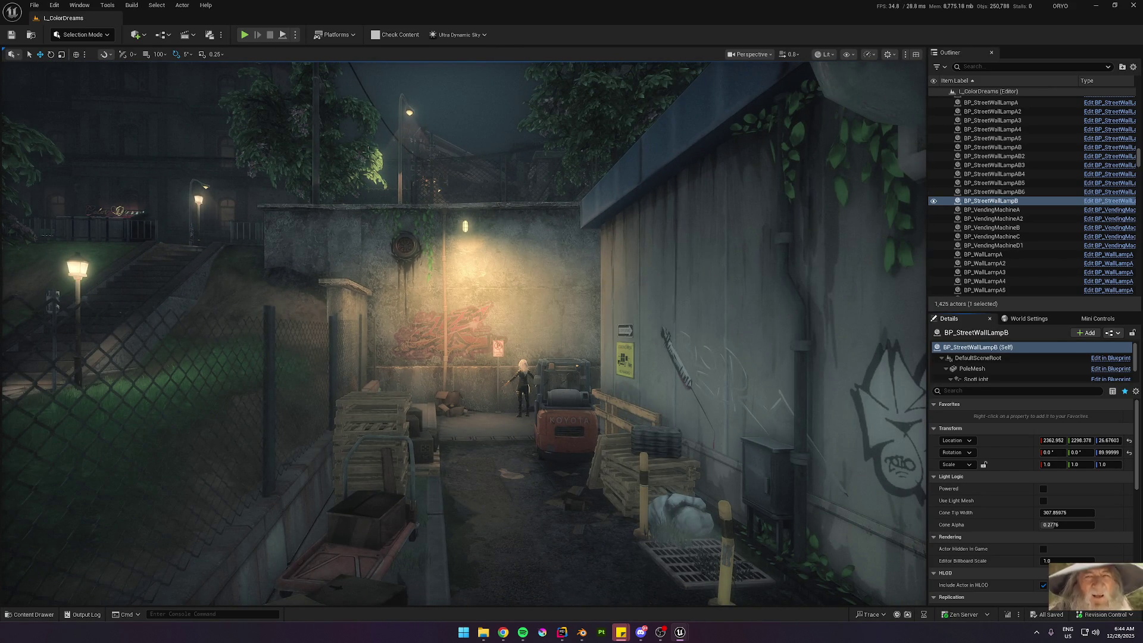
# Step: Face the lamp-lit wall and start a new play session to test the lighting
pyautogui.scroll(1, 367, 150)
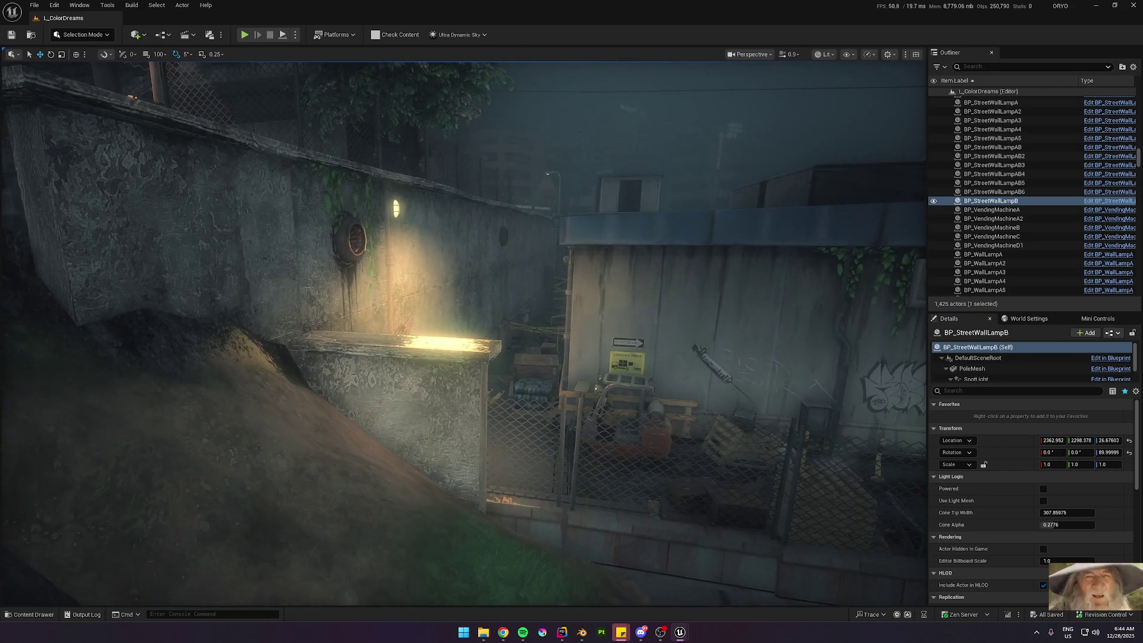
pyautogui.moveTo(372, 155); pyautogui.dragTo(372, 154)
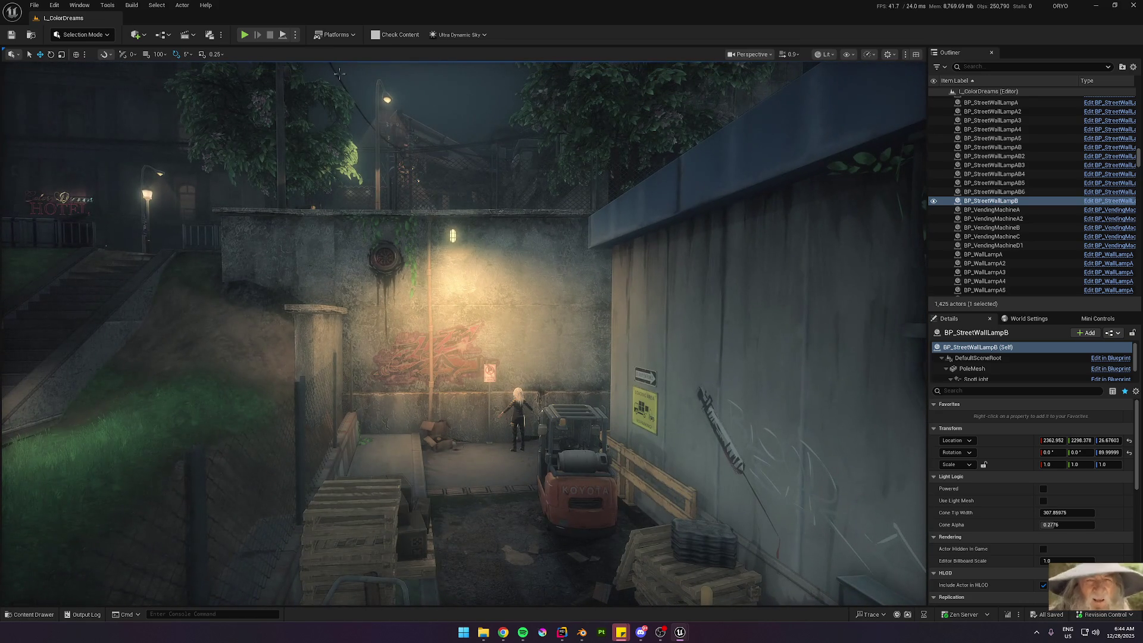
pyautogui.click(243, 35)
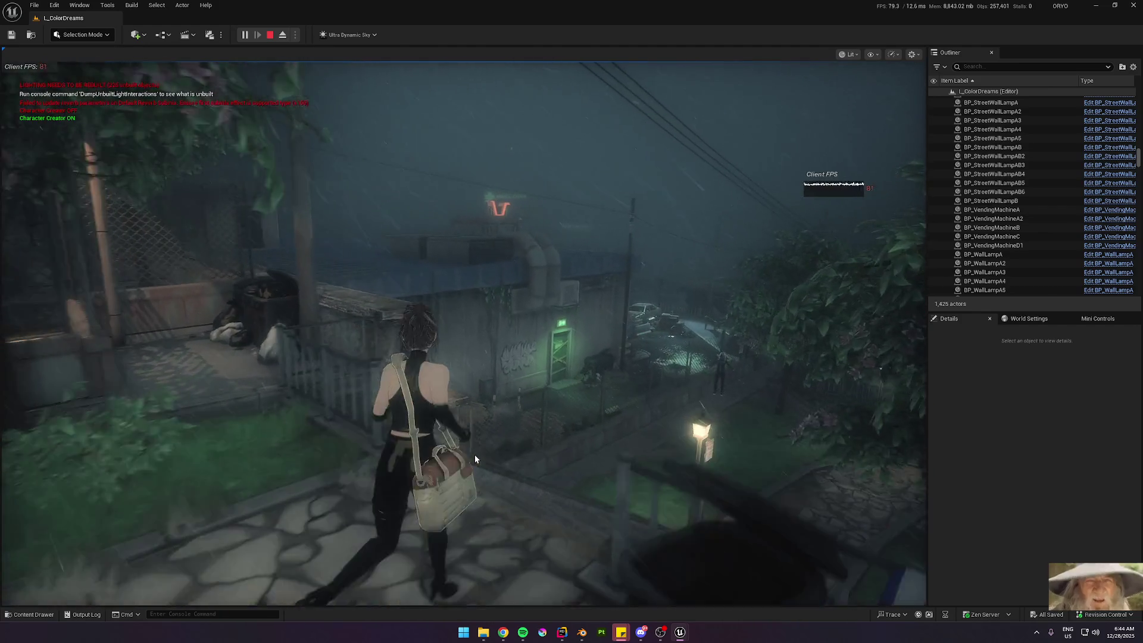
pyautogui.click(474, 455)
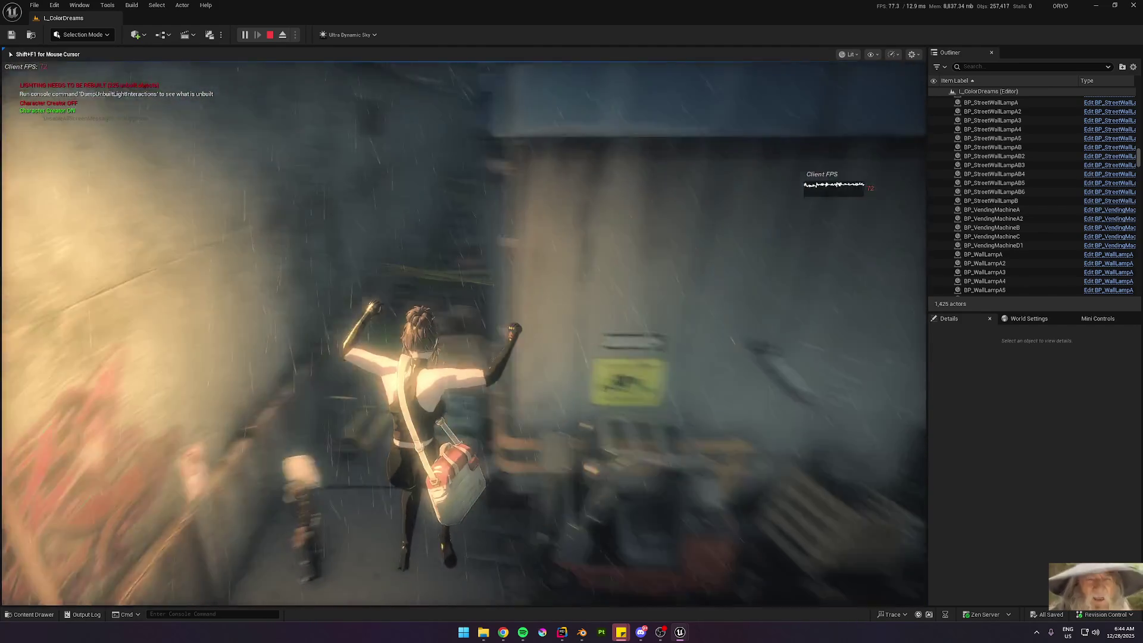
pyautogui.hotkey('shift', 'F1')
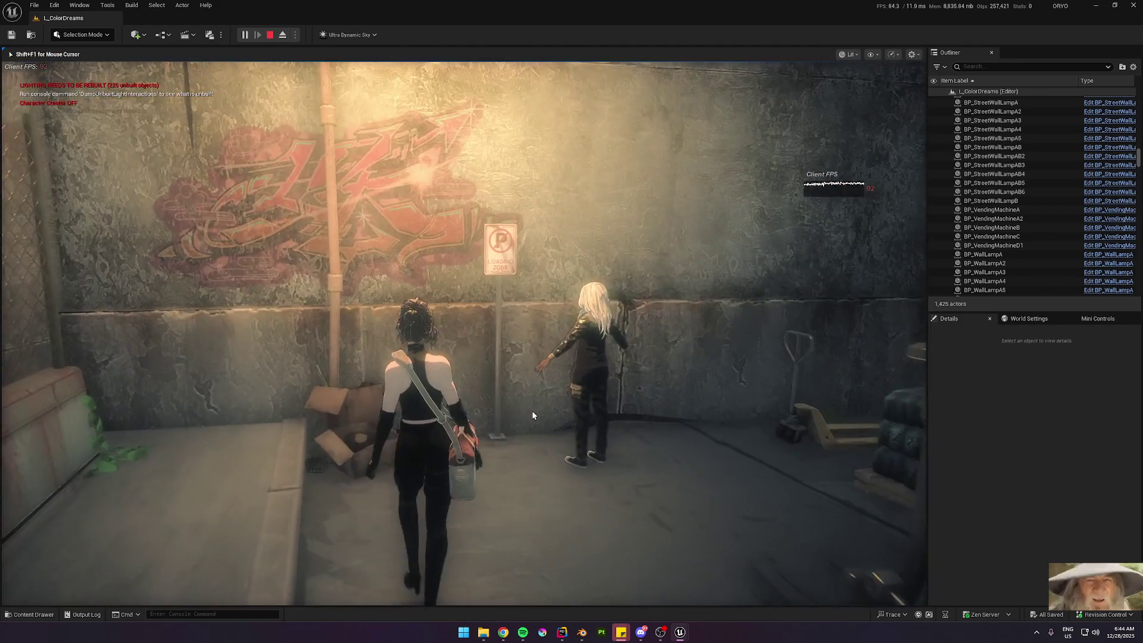
pyautogui.click(531, 409)
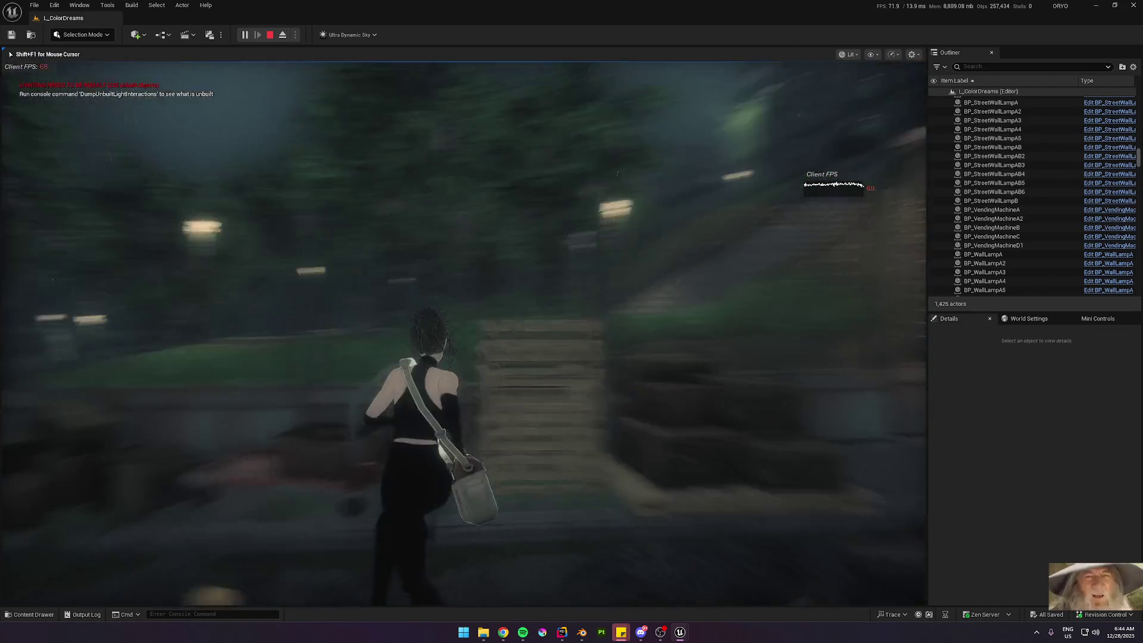
pyautogui.hotkey('shift', 'F1')
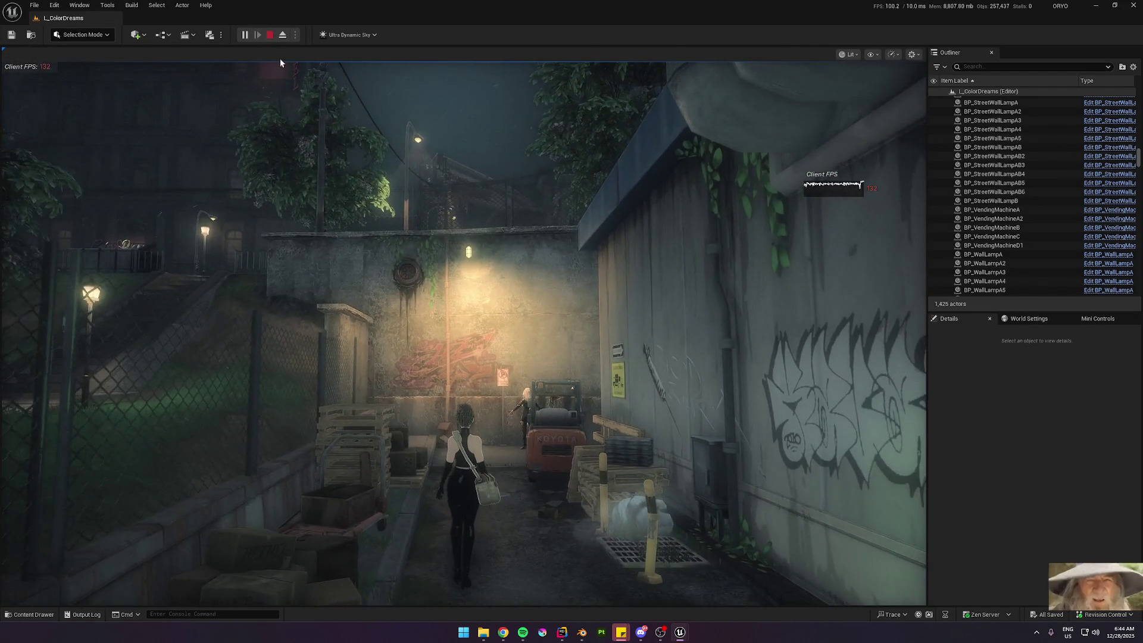
pyautogui.click(270, 34)
pyautogui.scroll(5, 454, 275)
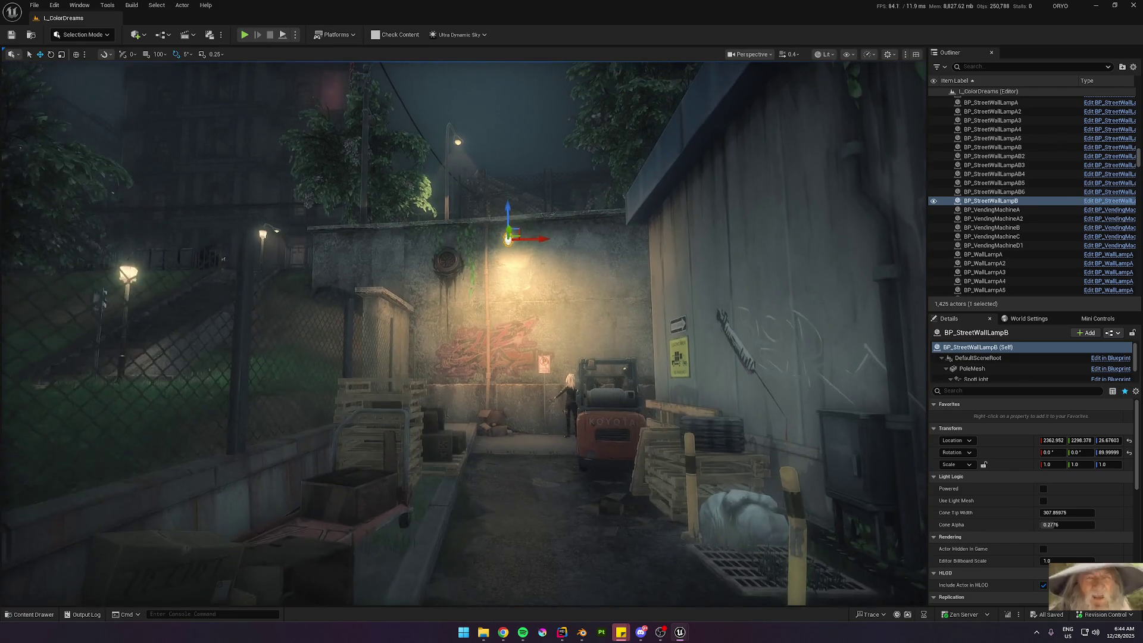
# Step: In game view, try spotlight intensities 50, 65 and 35 before settling on 45
pyautogui.press('g')
pyautogui.click(975, 379)
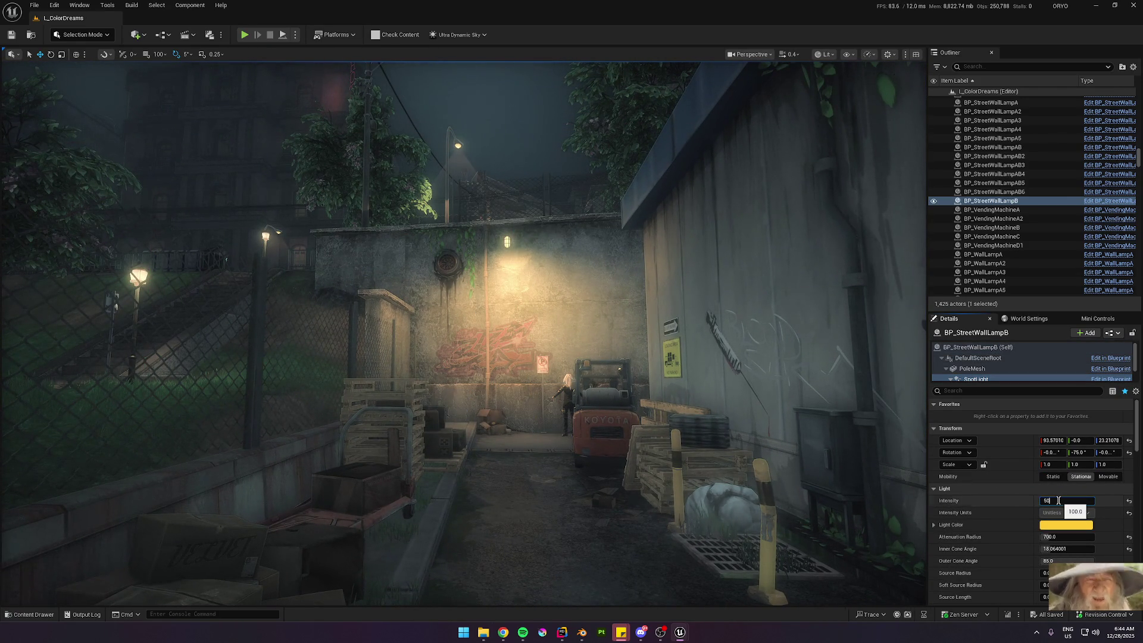
pyautogui.press('Return')
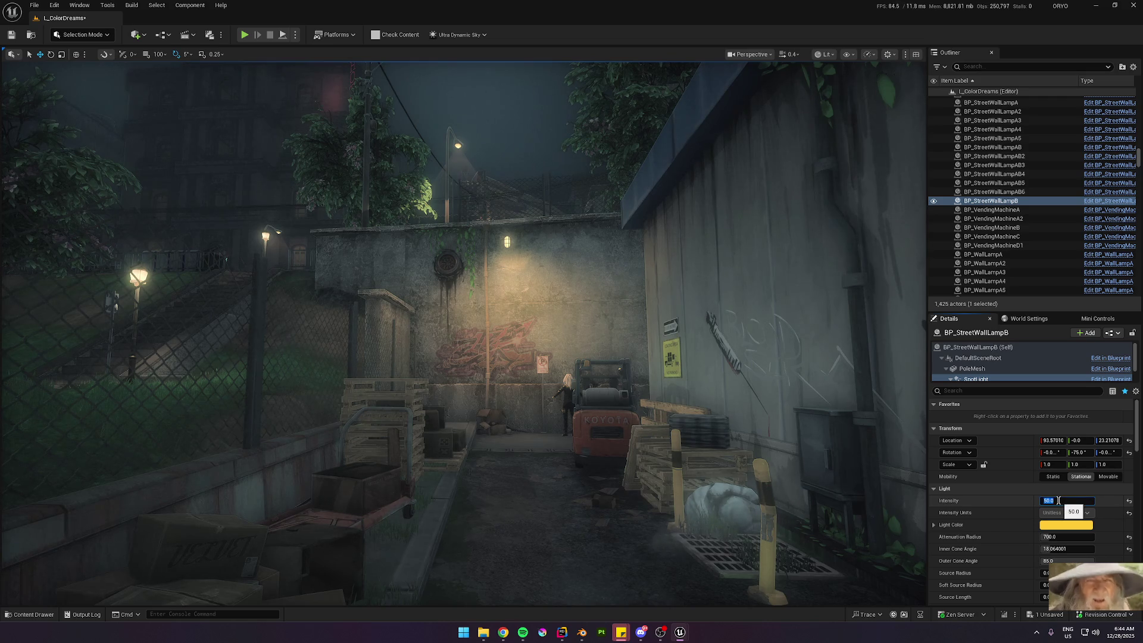
pyautogui.write('5')
pyautogui.press('Return')
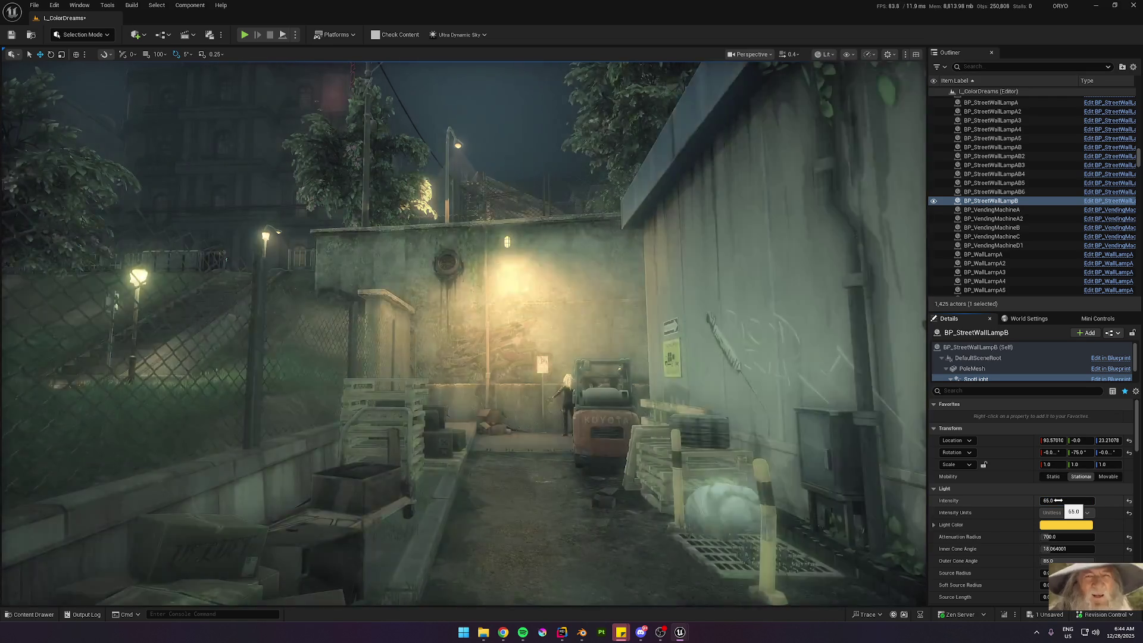
pyautogui.write('35')
pyautogui.press('Return')
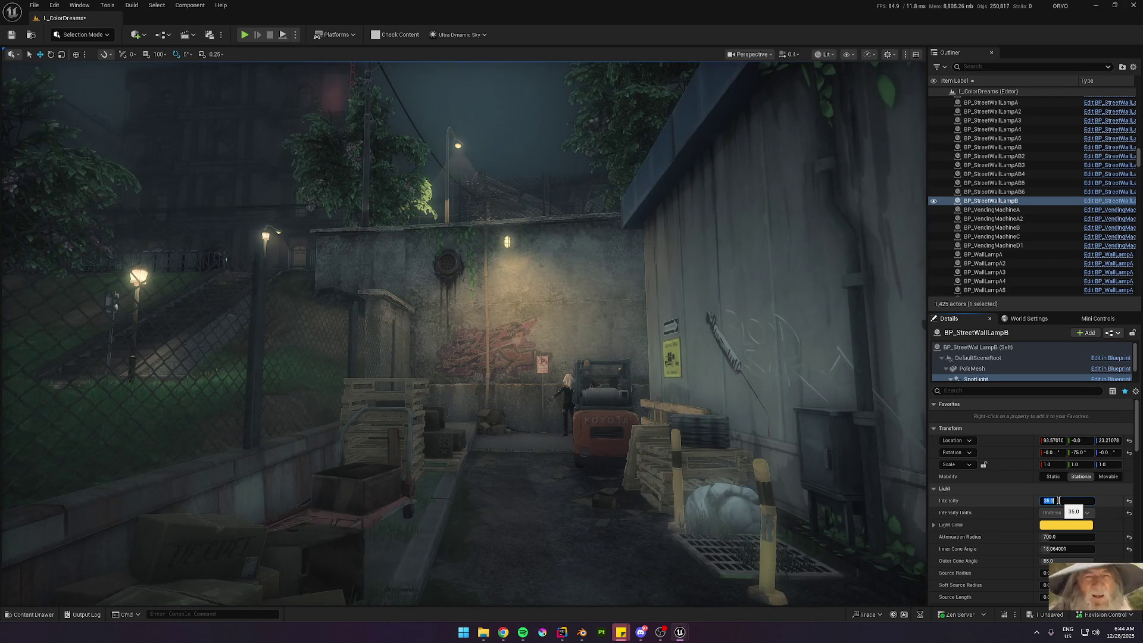
pyautogui.write('45')
pyautogui.press('Return')
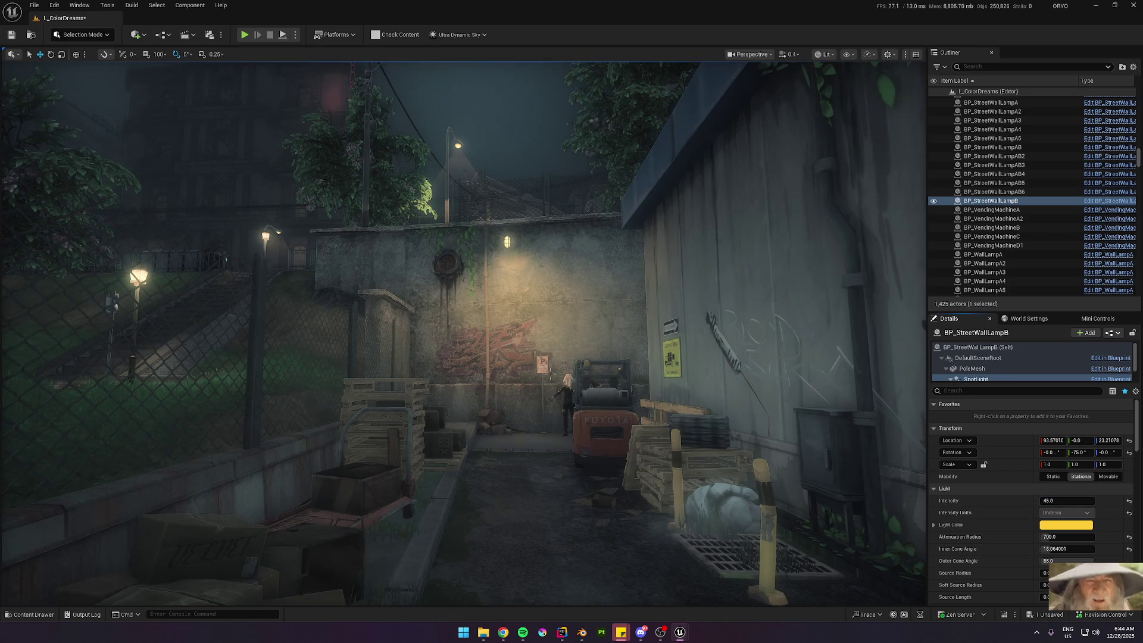
pyautogui.press('s')
pyautogui.press('w')
pyautogui.scroll(-4, 779, 444)
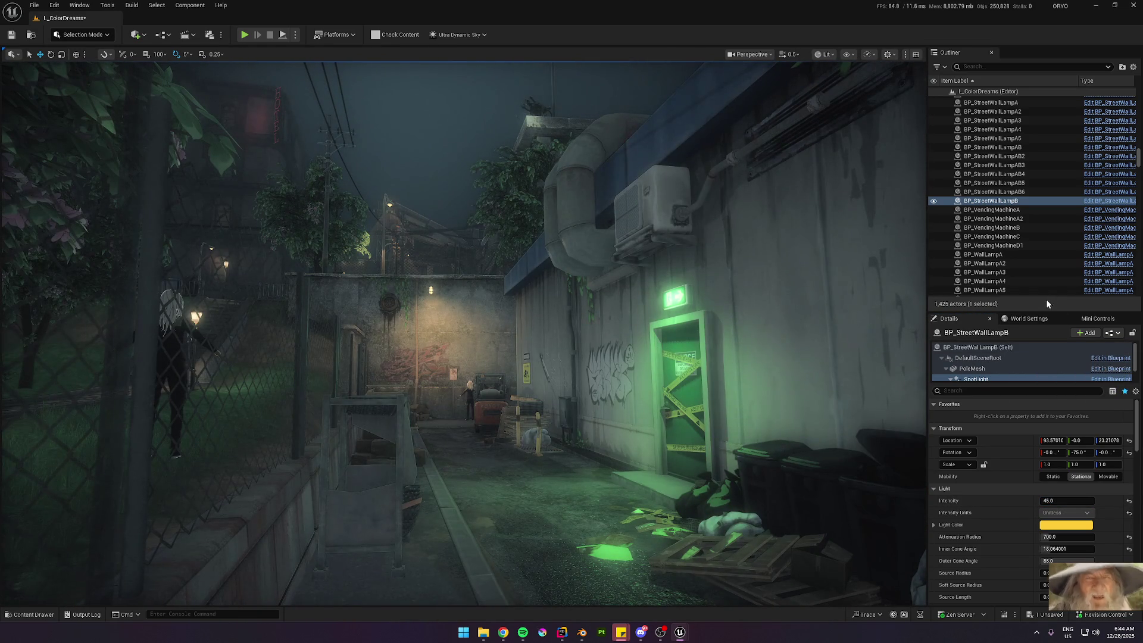
# Step: Switch the Ultra Dynamic Weather preset to Clear_Skies
pyautogui.click(1085, 319)
pyautogui.click(1104, 353)
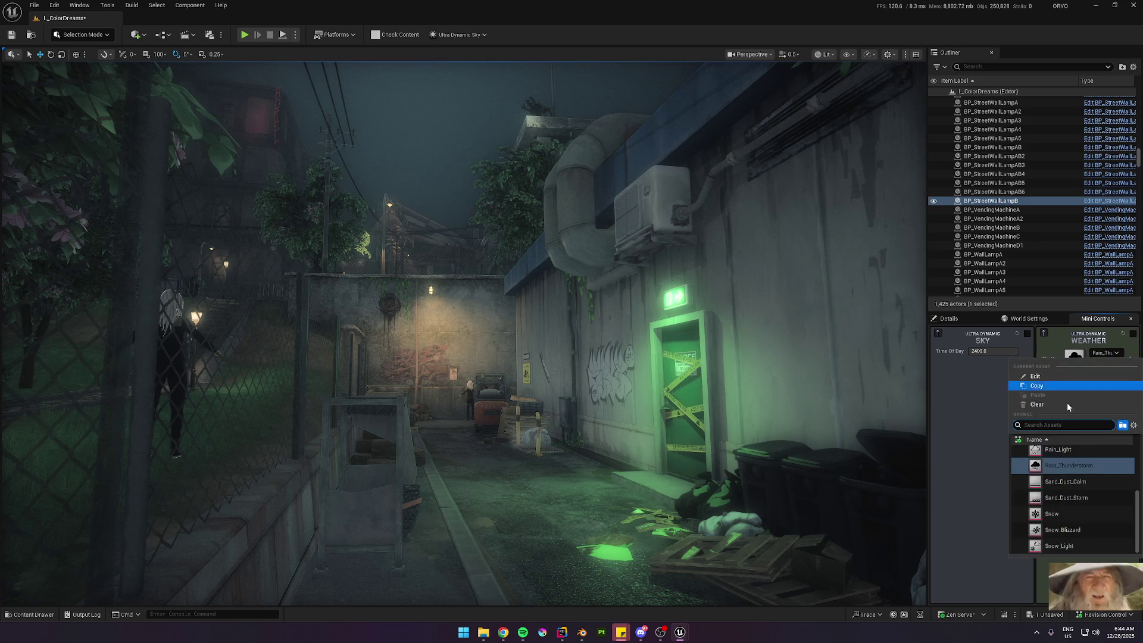
pyautogui.click(1059, 453)
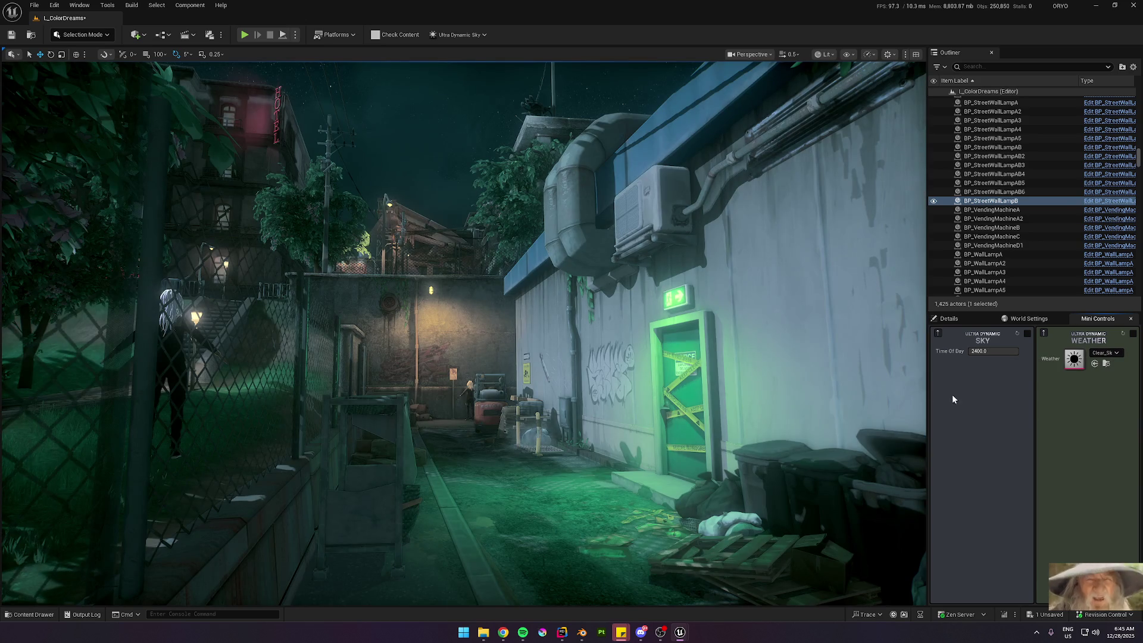
# Step: Fly through the alley, then switch the viewport to Lightmap Density view mode
pyautogui.press('w')
pyautogui.scroll(1, 463, 334)
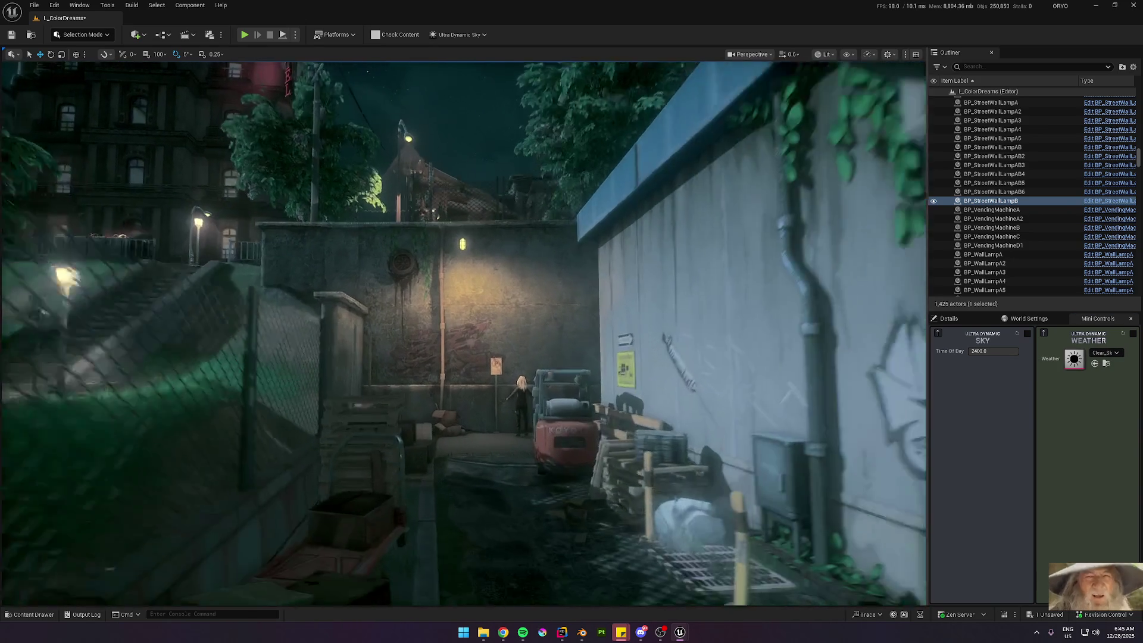
pyautogui.press('w')
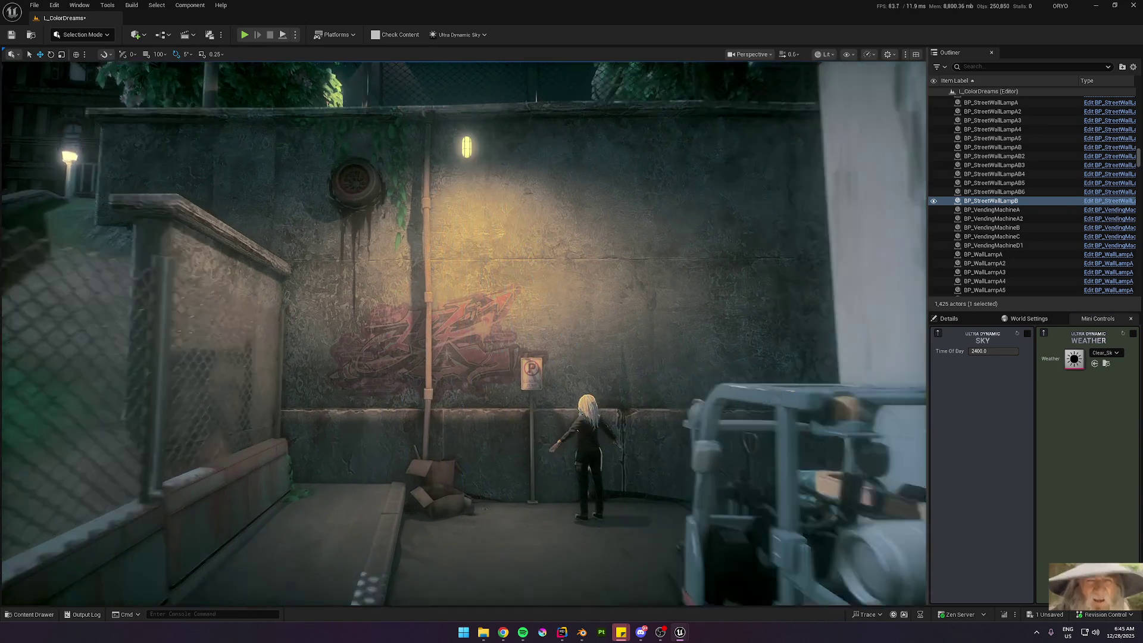
pyautogui.press('s')
pyautogui.scroll(2, 463, 334)
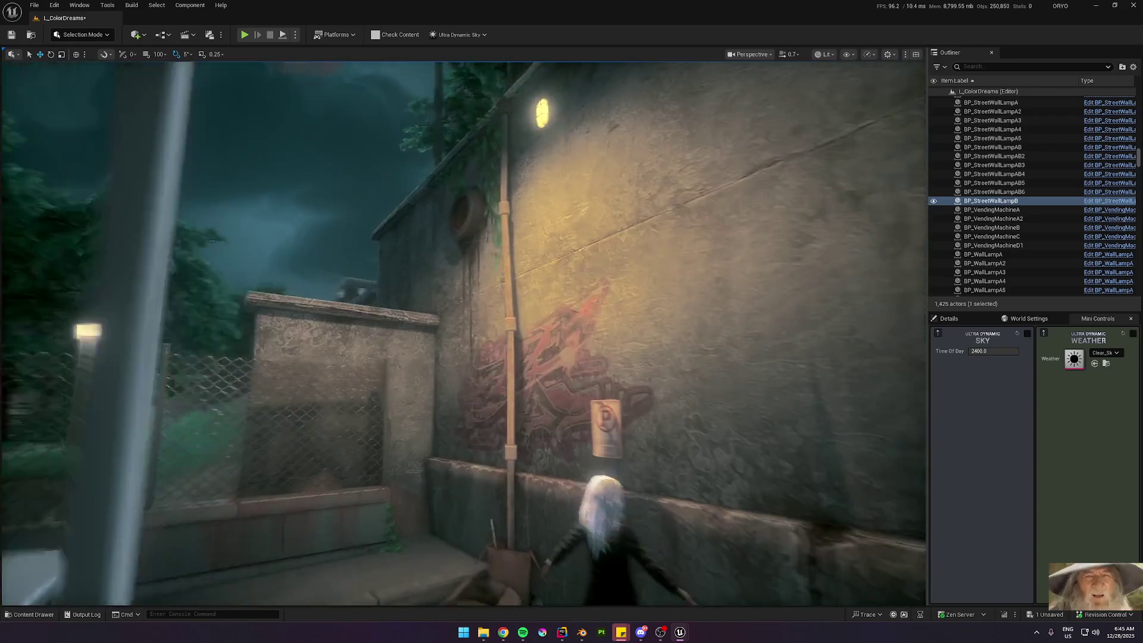
pyautogui.press('s')
pyautogui.scroll(-1, 464, 333)
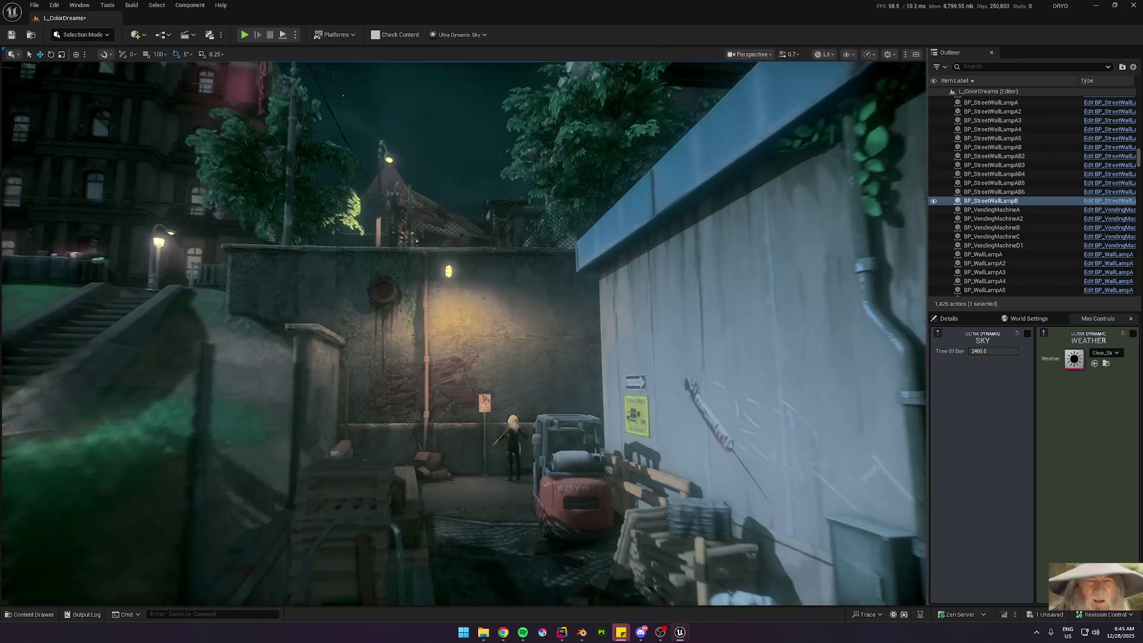
pyautogui.press('s')
pyautogui.scroll(1, 463, 334)
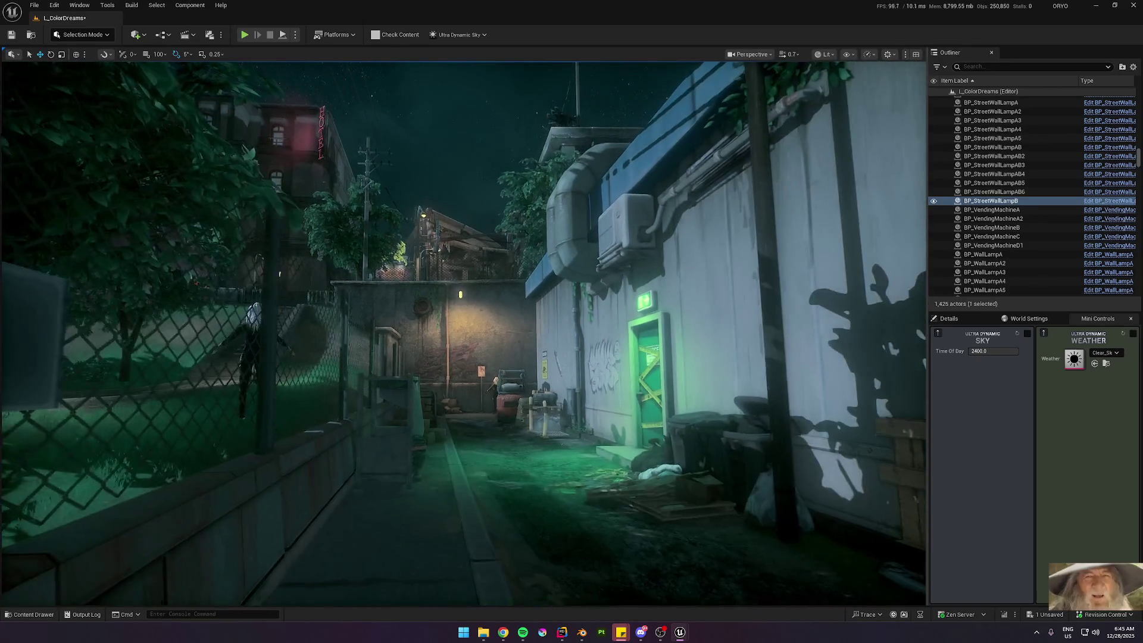
pyautogui.press('s')
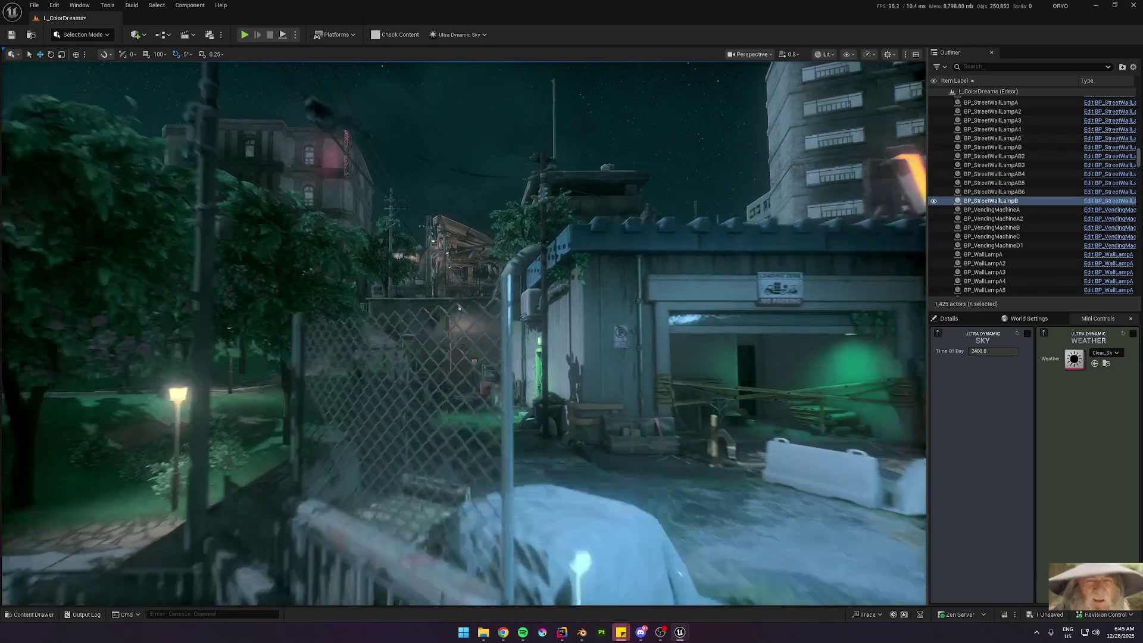
pyautogui.press('w')
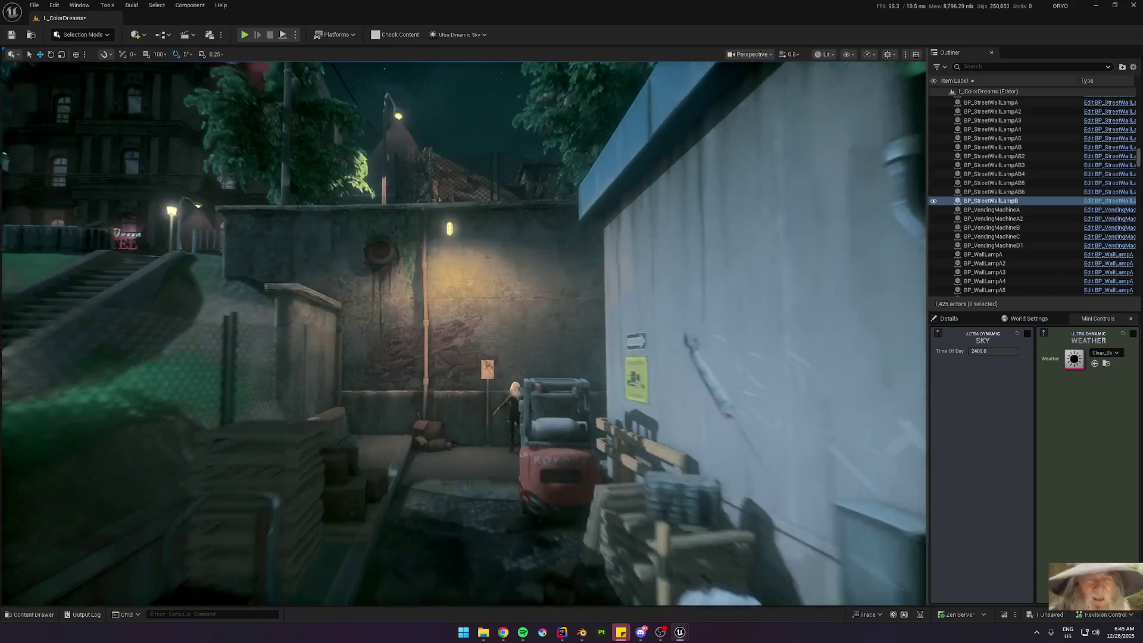
pyautogui.hotkey('alt', '0')
# Step: Open the tall wall slab mesh and exclude it from ray tracing and distance-field lighting
pyautogui.press('w')
pyautogui.press('e')
pyautogui.click(359, 361)
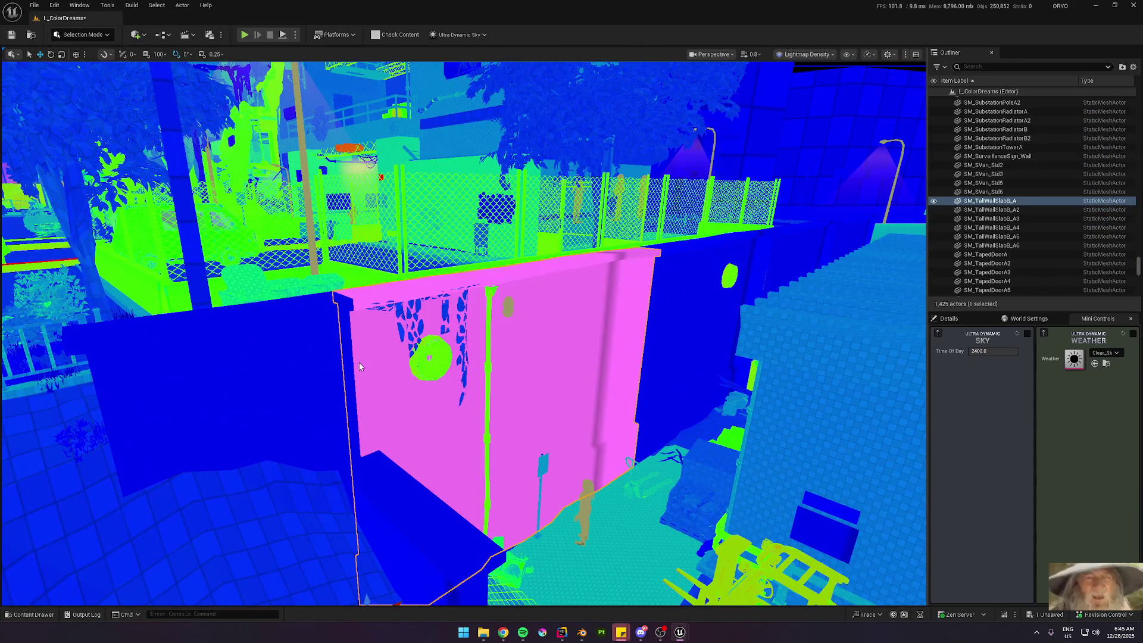
pyautogui.hotkey('ctrl', 'e')
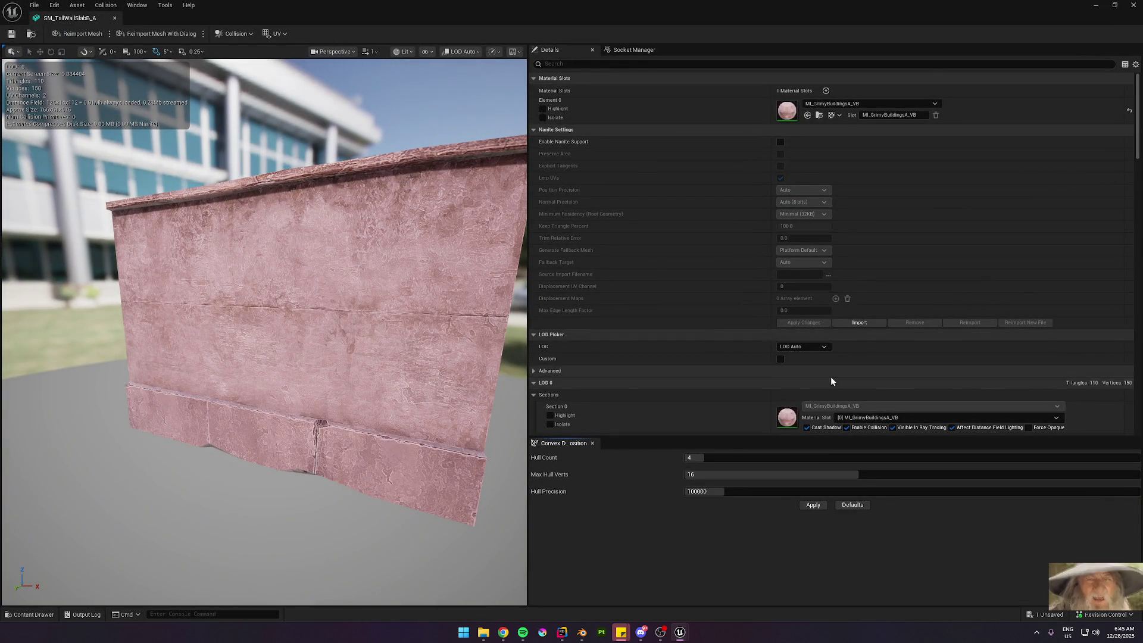
pyautogui.scroll(-2, 806, 366)
pyautogui.click(925, 369)
# Step: Enable generated lightmap UVs, set minimum lightmap resolution 32, and raise its Light Map Resolution
pyautogui.scroll(-6, 863, 331)
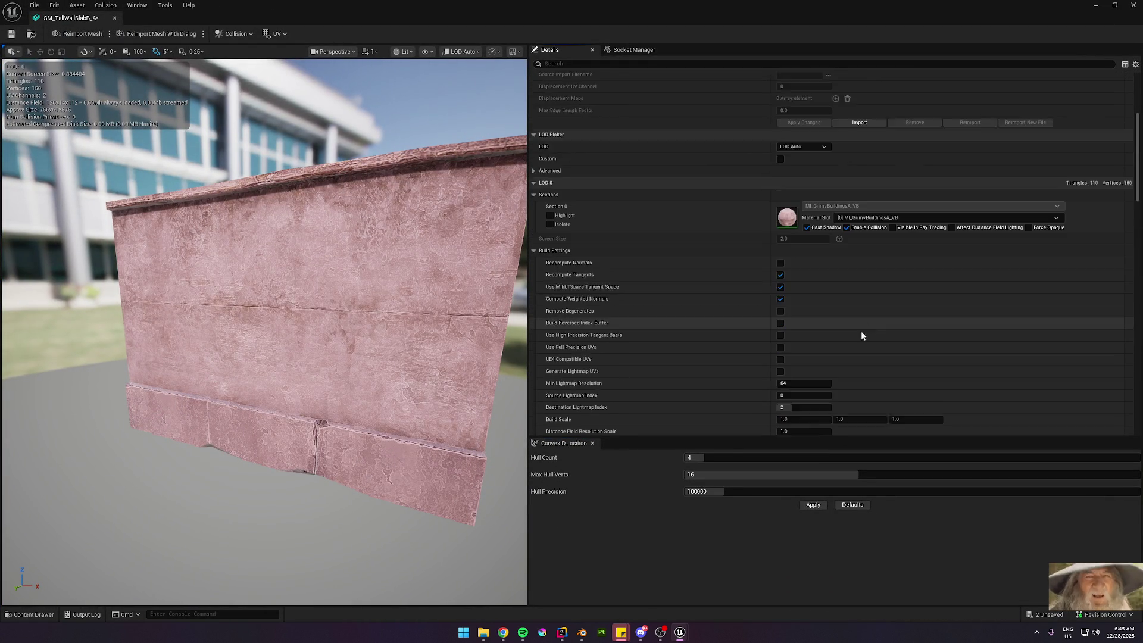
pyautogui.click(780, 342)
pyautogui.click(782, 367)
pyautogui.write('1')
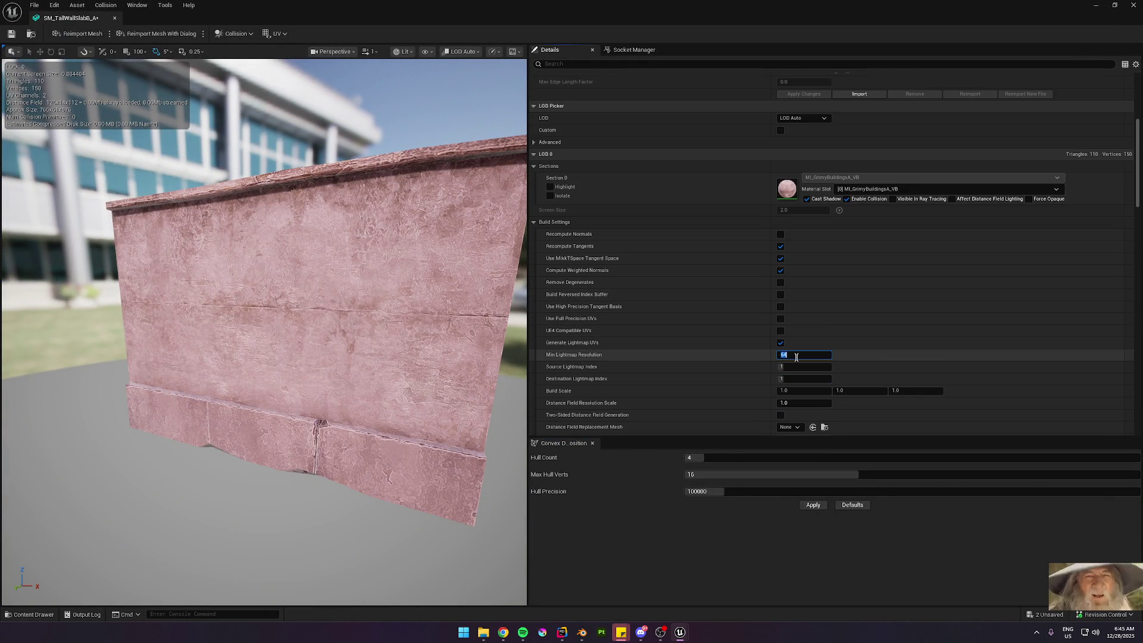
pyautogui.write('32')
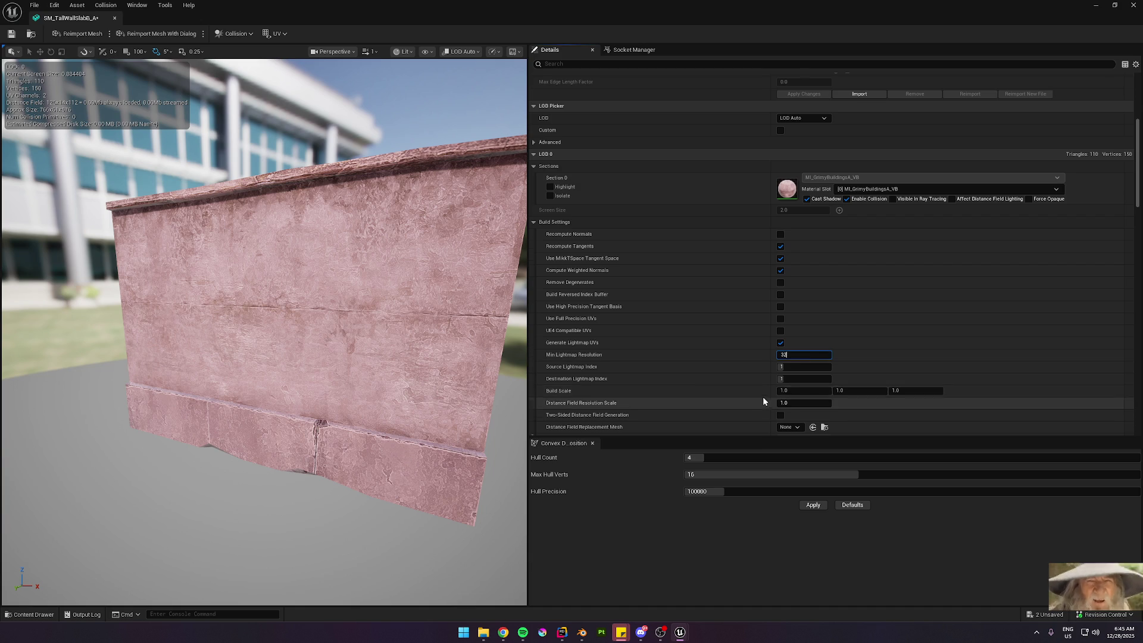
pyautogui.scroll(-2, 768, 393)
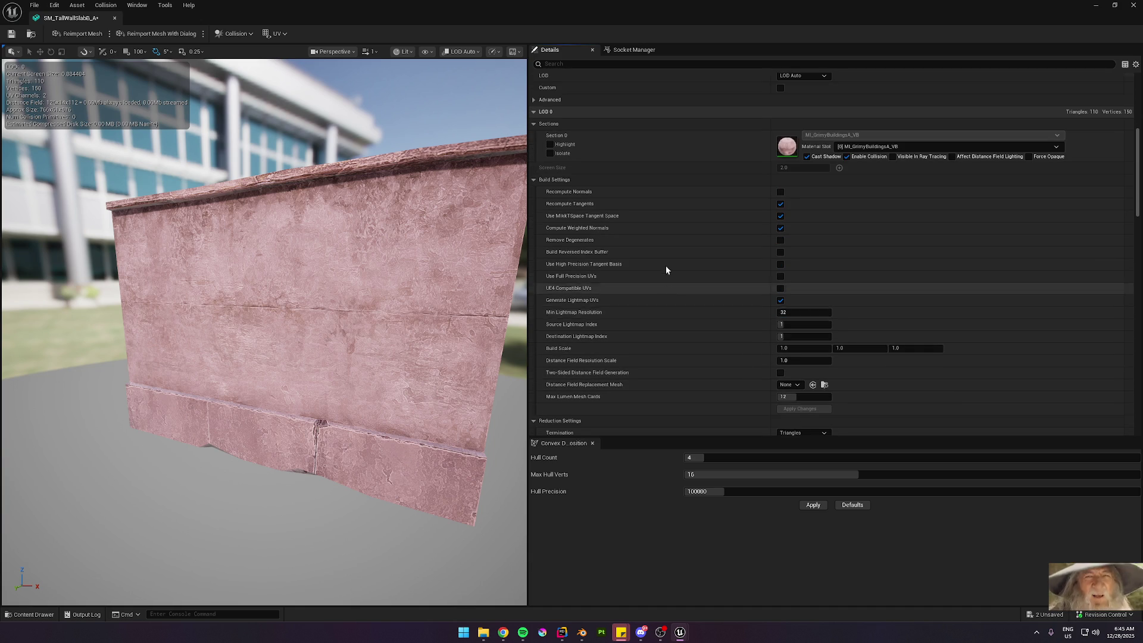
pyautogui.scroll(3, 666, 287)
pyautogui.write('ligh')
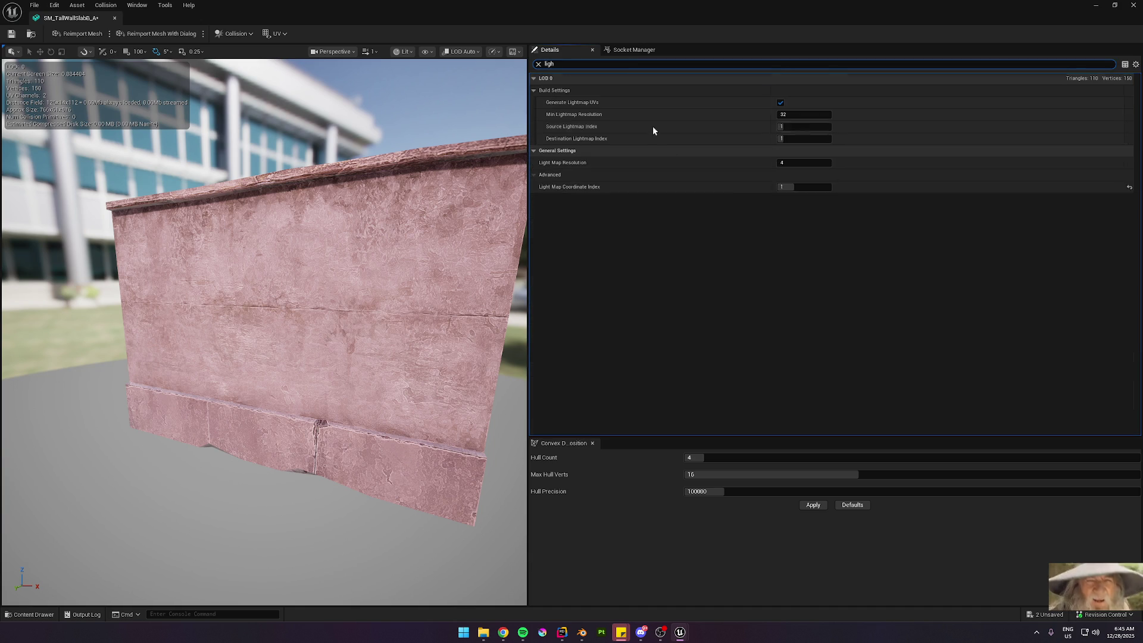
pyautogui.click(794, 164)
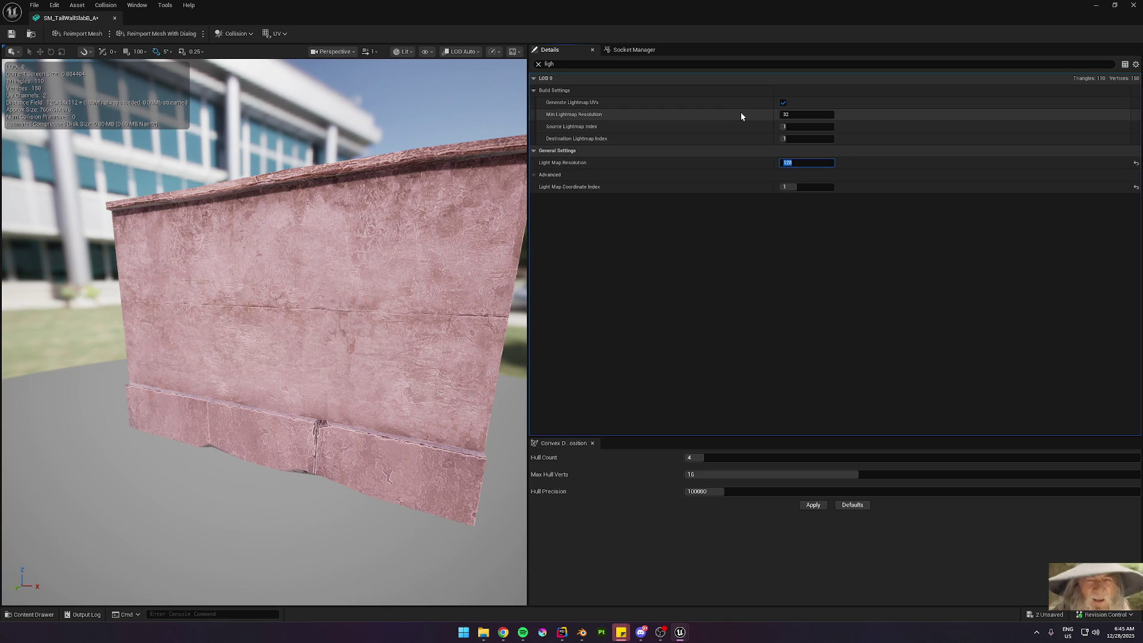
# Step: Back in the level, frame the alley wall and open the left slab SM_TallWallSlabB_A5's mesh
pyautogui.hotkey('alt', 'Tab')
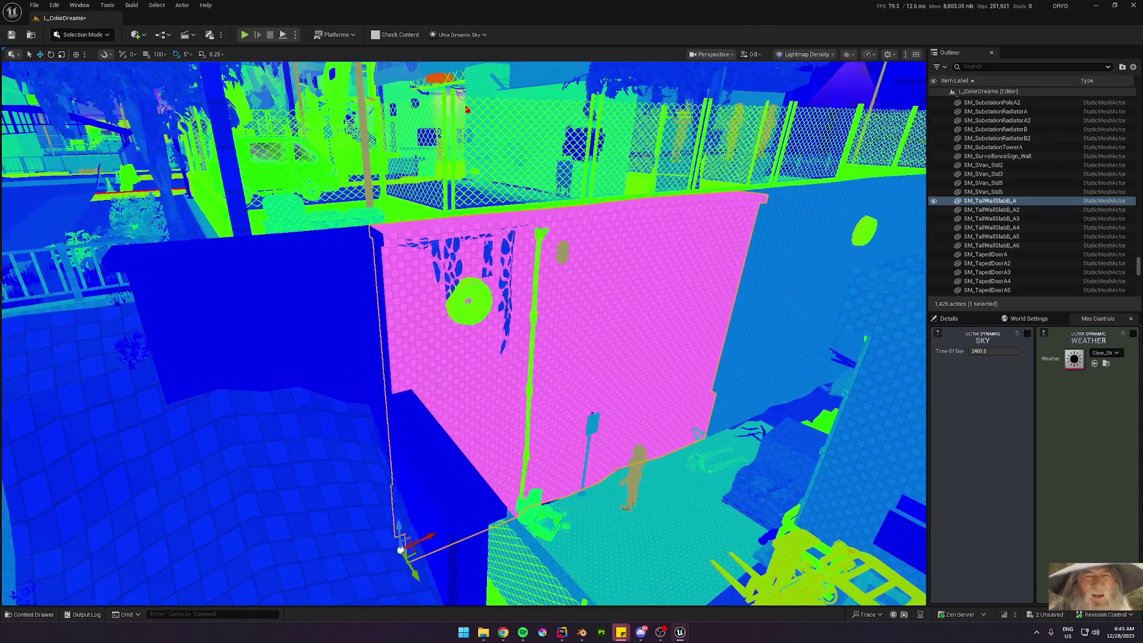
pyautogui.doubleClick(991, 210)
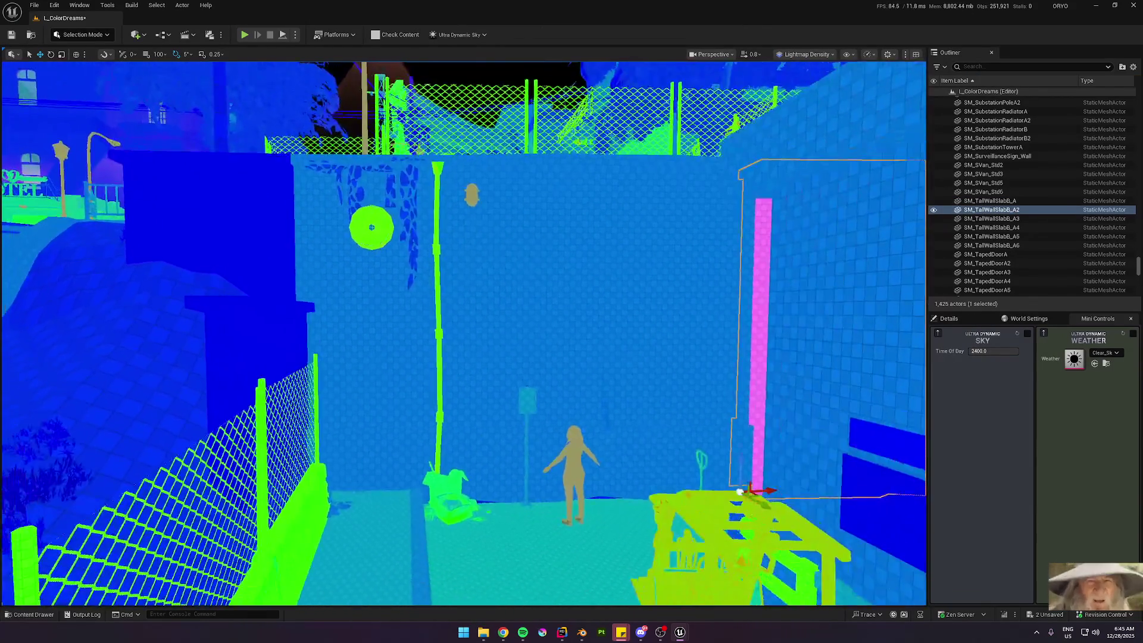
pyautogui.moveTo(368, 234); pyautogui.dragTo(369, 234)
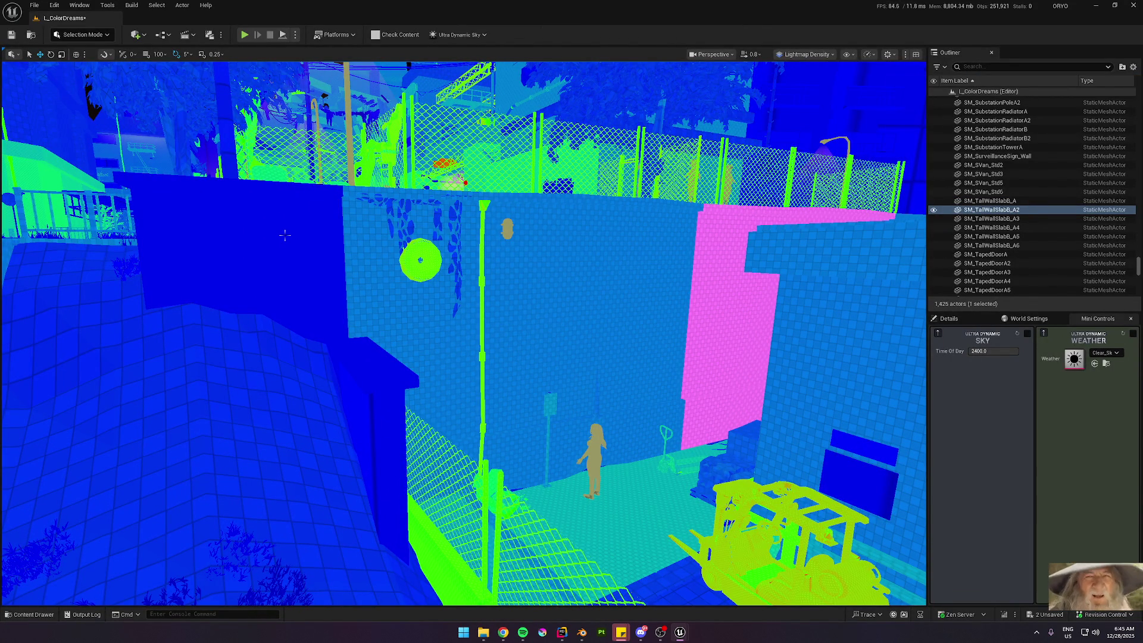
pyautogui.click(284, 235)
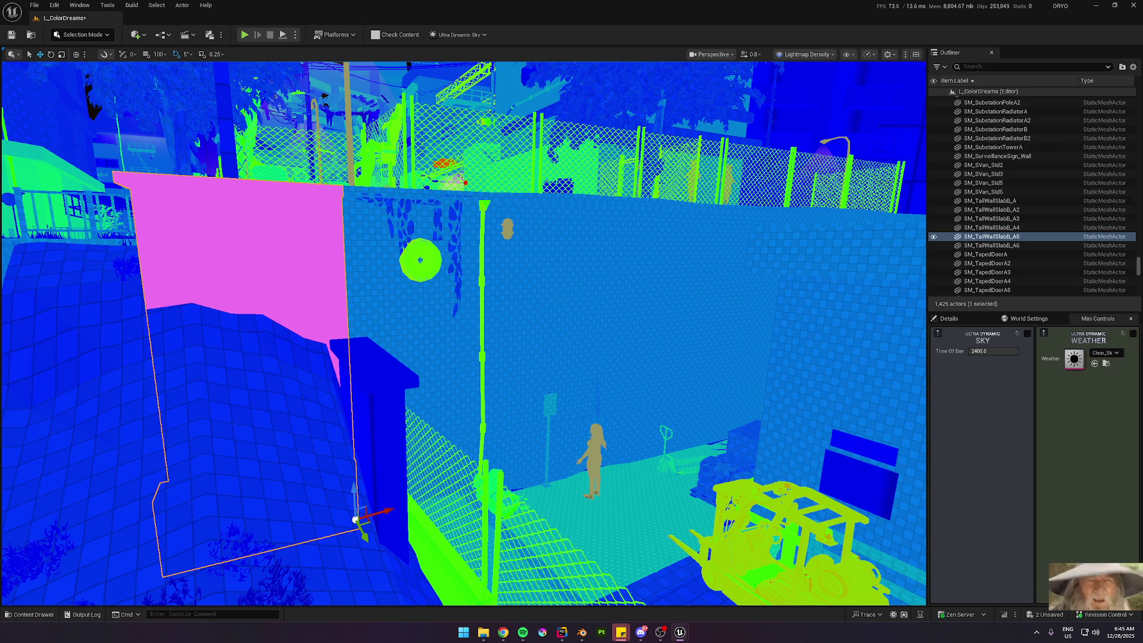
pyautogui.hotkey('ctrl', 'e')
# Step: Enable generated lightmap UVs with source index 1 and minimum resolution 32, and apply changes
pyautogui.scroll(-2, 841, 313)
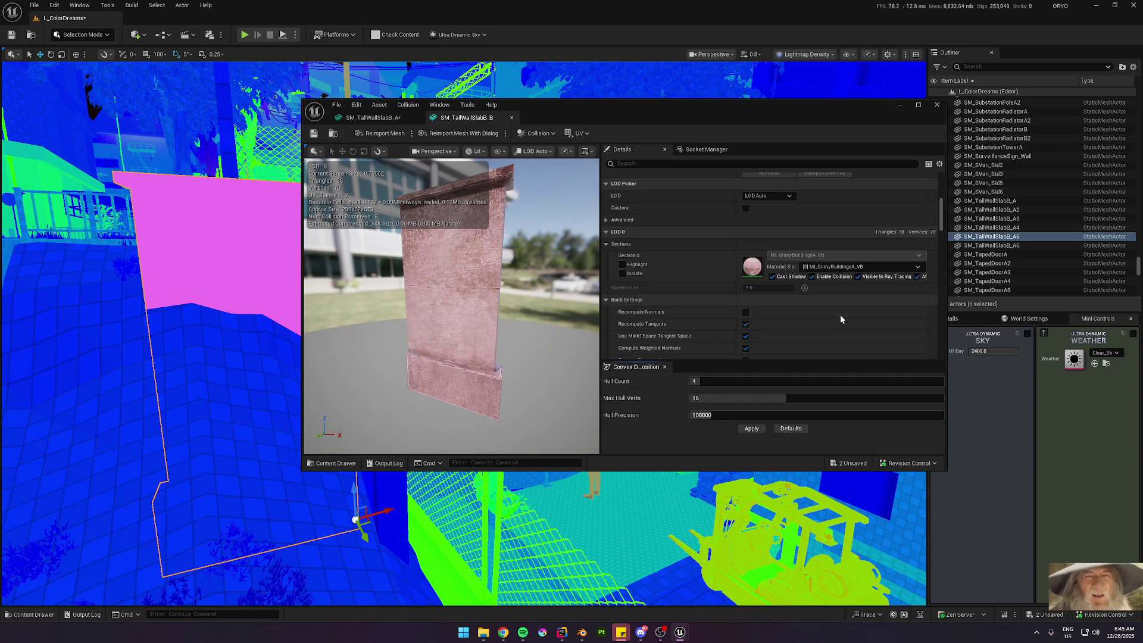
pyautogui.doubleClick(738, 106)
pyautogui.scroll(-3, 707, 321)
pyautogui.scroll(-3, 709, 322)
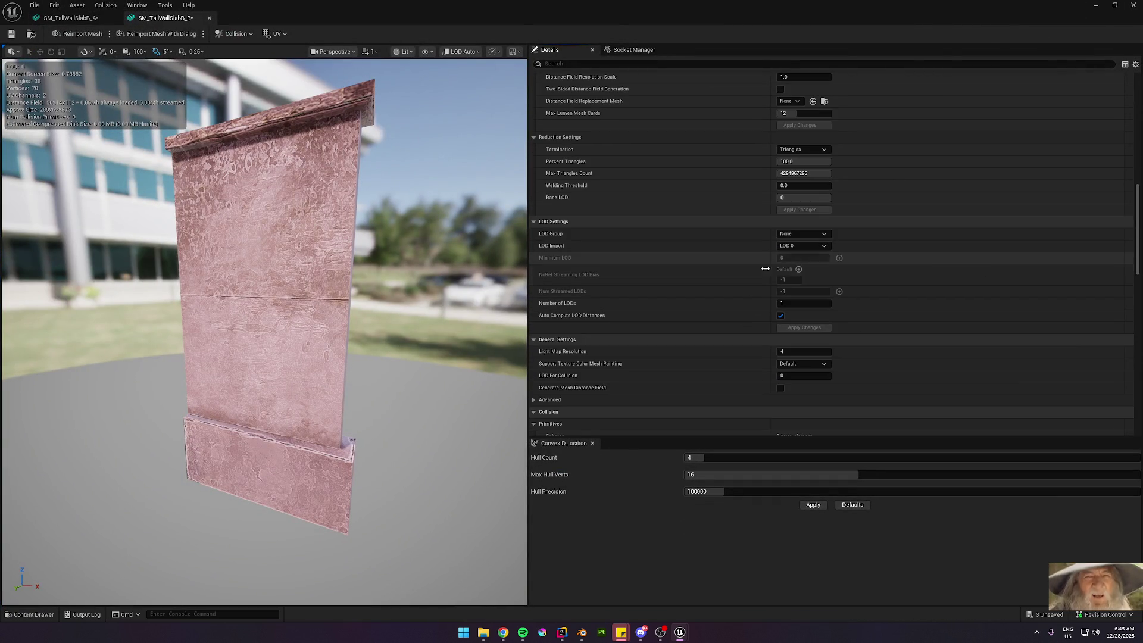
pyautogui.scroll(3, 729, 296)
pyautogui.click(781, 188)
pyautogui.click(792, 213)
pyautogui.write('1')
pyautogui.press('Tab')
pyautogui.write('1')
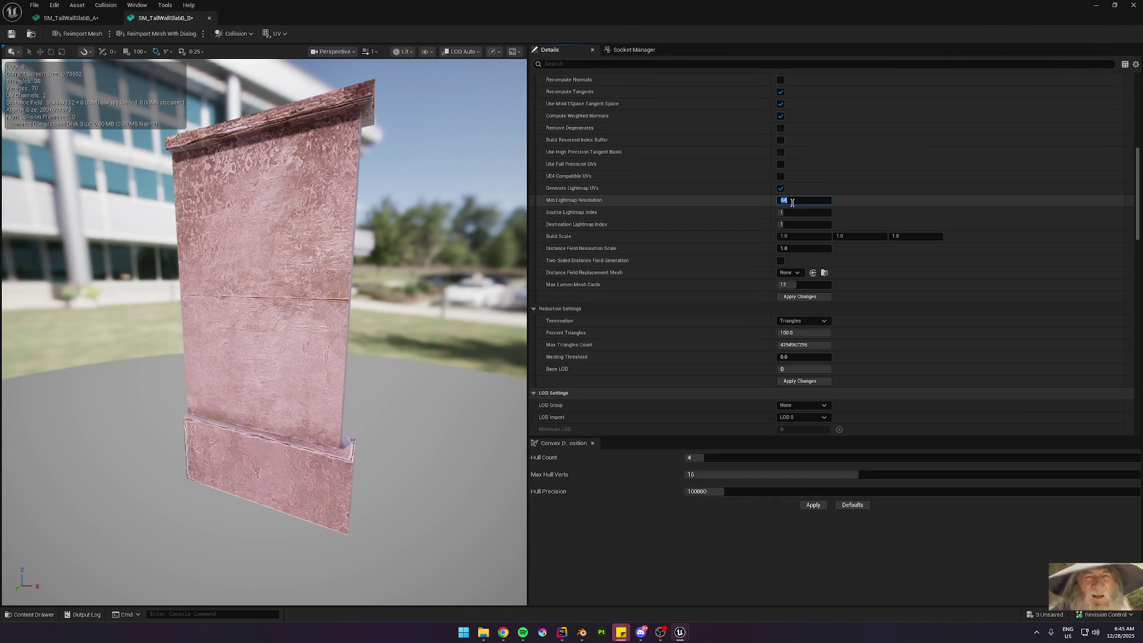
pyautogui.write('32')
pyautogui.press('Return')
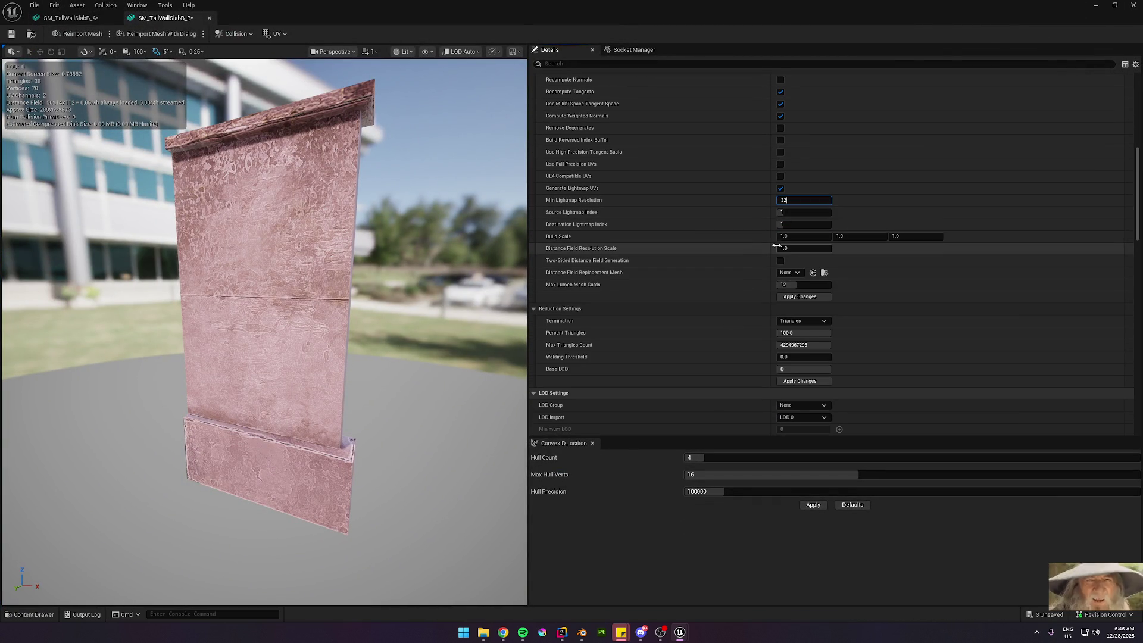
pyautogui.click(780, 297)
# Step: Raise the mesh's Light Map Resolution to 64, then frame SM_TallWallSlabB_A in the level
pyautogui.click(614, 64)
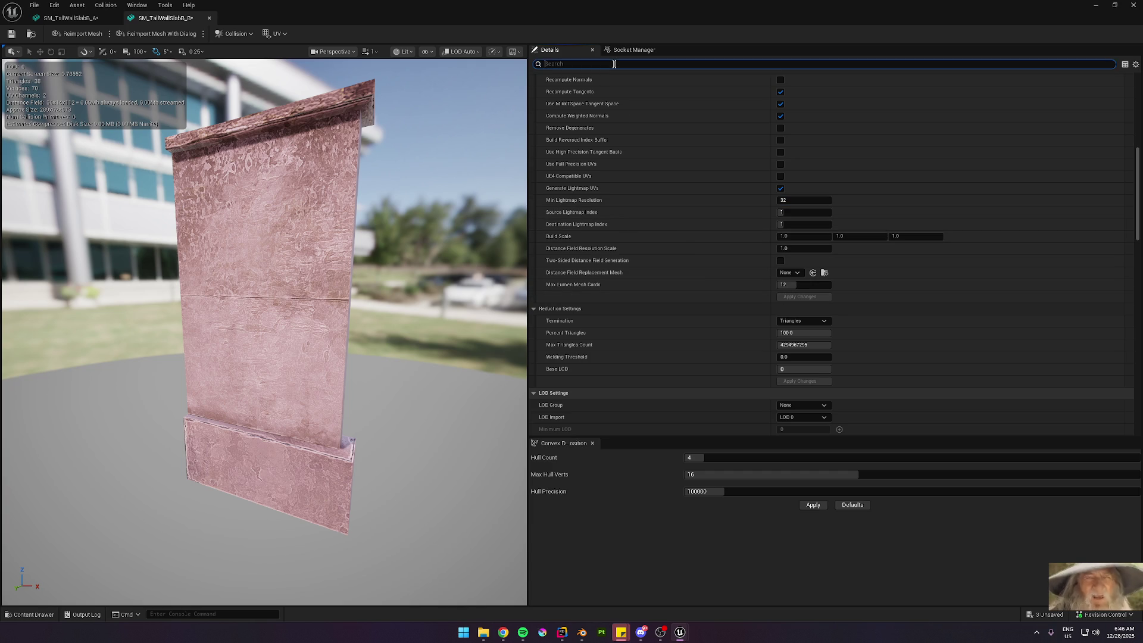
pyautogui.write('ig')
pyautogui.click(794, 161)
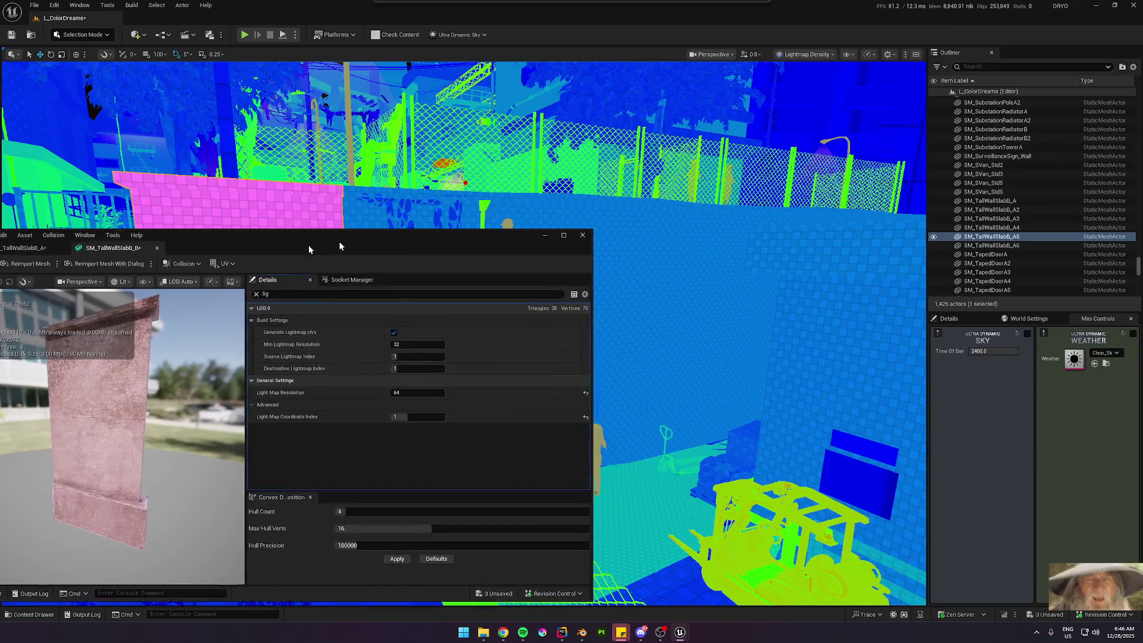
pyautogui.click(1096, 5)
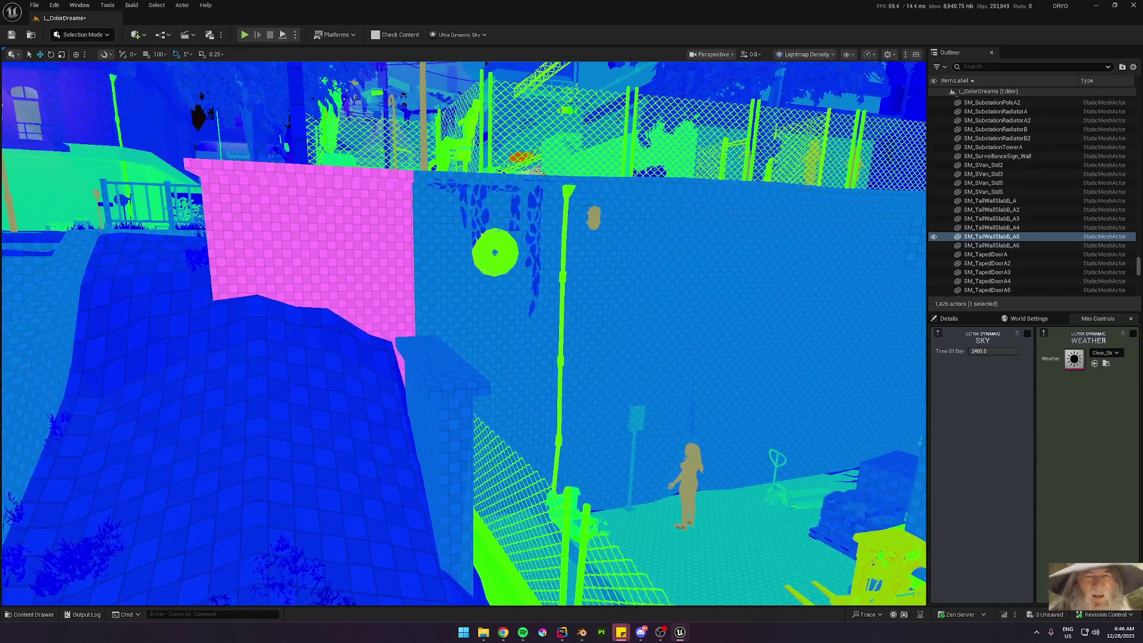
pyautogui.doubleClick(990, 201)
pyautogui.click(665, 538)
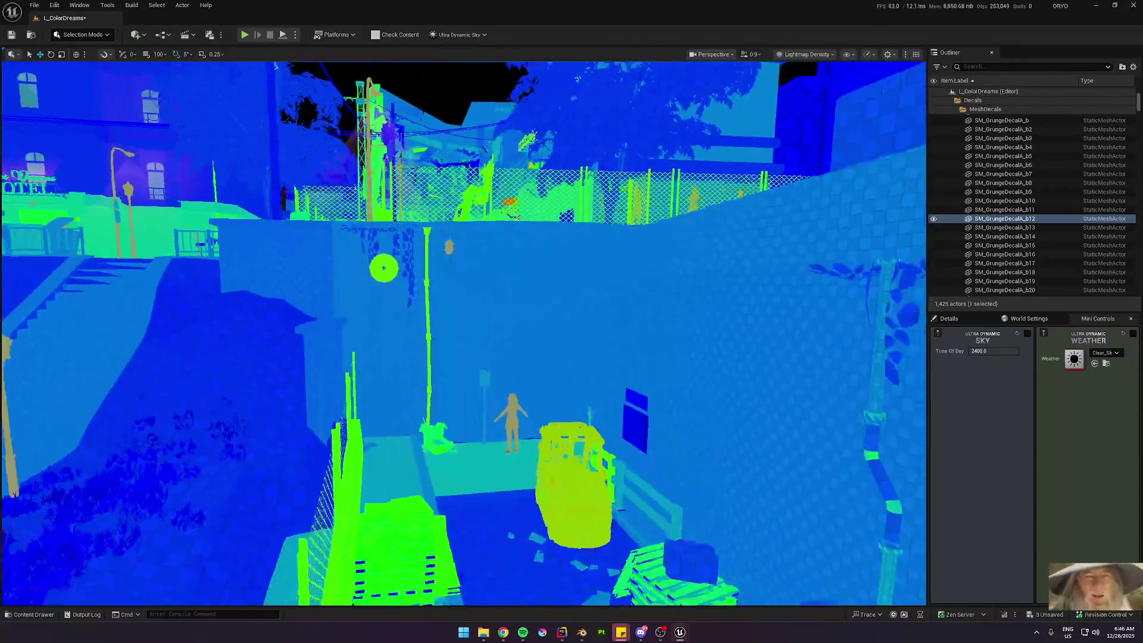
# Step: Save the level and edited meshes, return the viewport to Lit shading, and check the Build menu
pyautogui.hotkey('ctrl', 's')
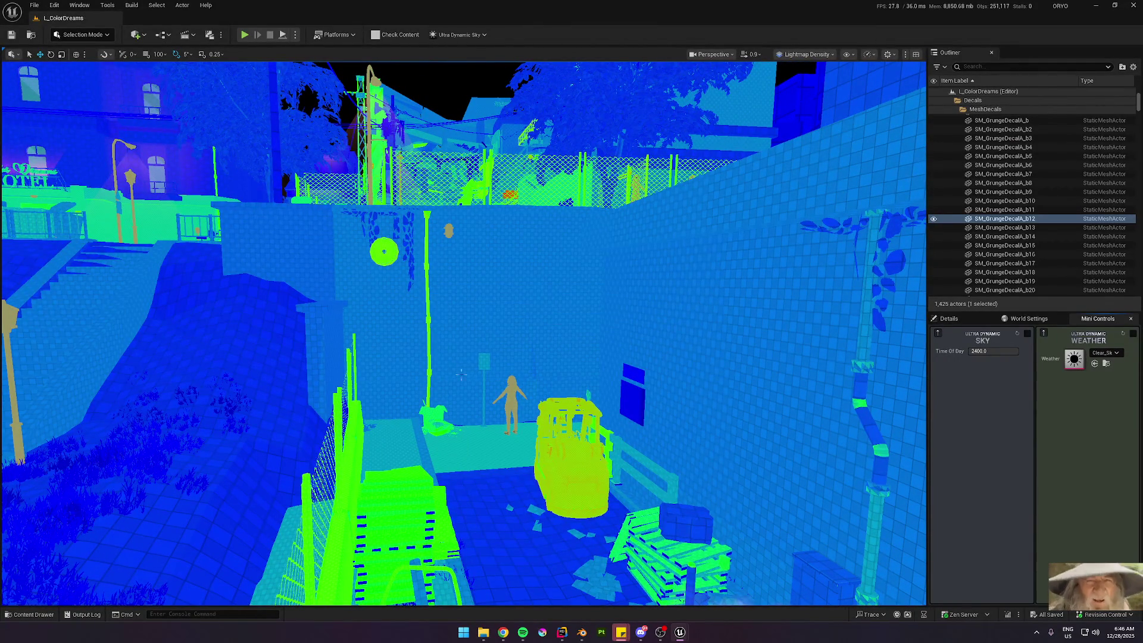
pyautogui.hotkey('alt', '4')
pyautogui.scroll(-3, 105, 309)
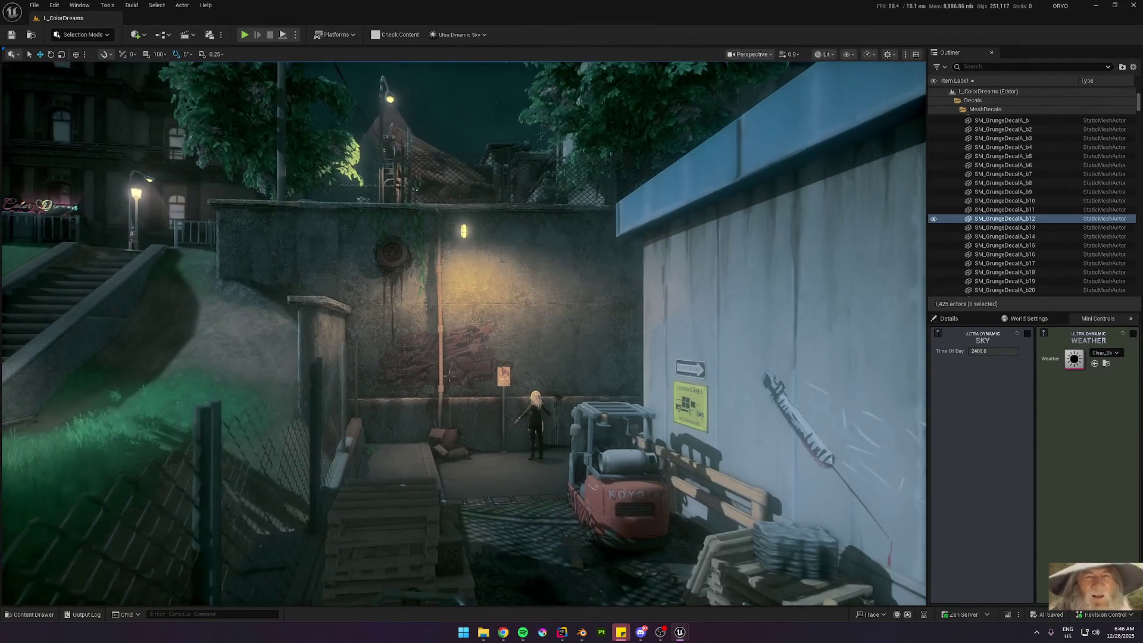
pyautogui.moveTo(296, 299); pyautogui.dragTo(353, 310)
pyautogui.press('g')
pyautogui.press('g')
pyautogui.click(133, 5)
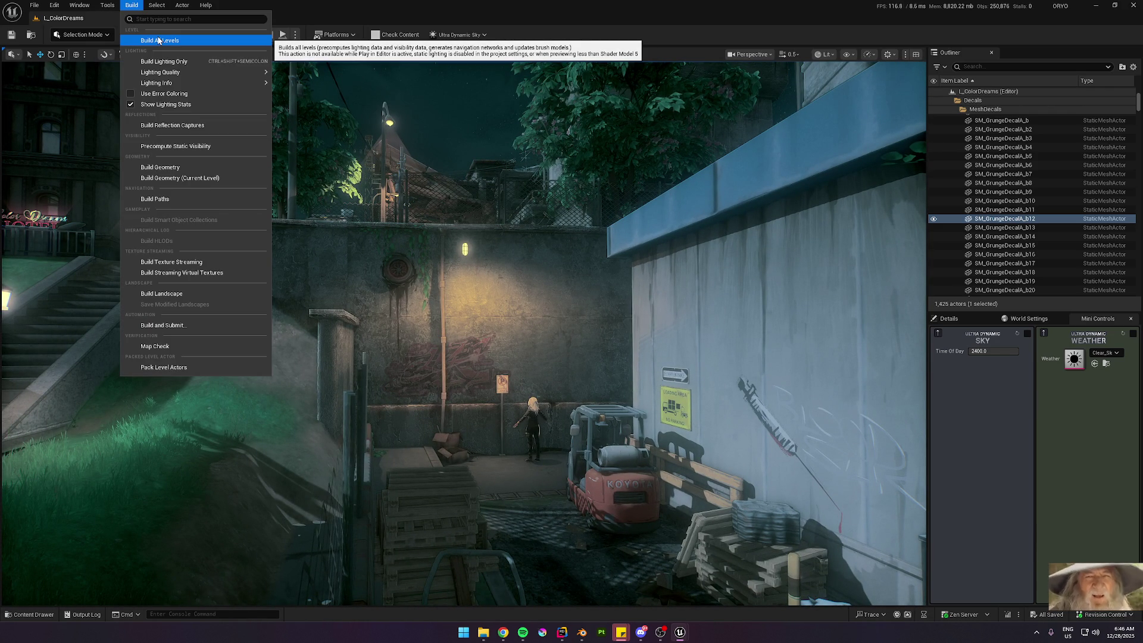
pyautogui.moveTo(505, 250); pyautogui.dragTo(506, 242)
# Step: Select BP_StreetWallLampB's Spotlight component and filter its Details by 'cas'
pyautogui.press('g')
pyautogui.click(467, 218)
pyautogui.scroll(3, 467, 217)
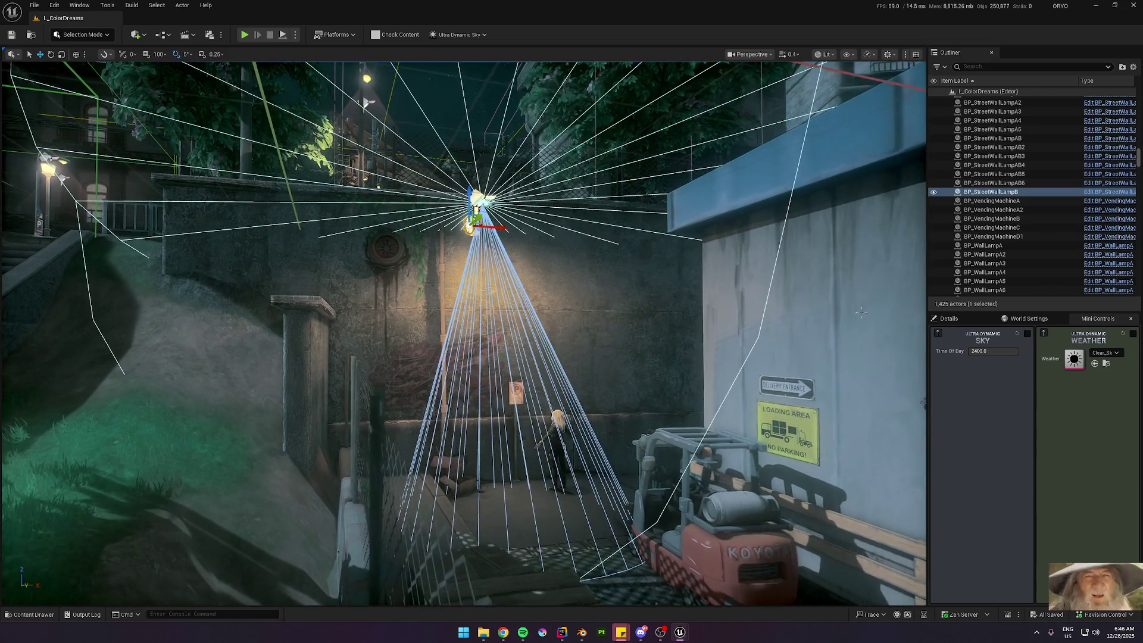
pyautogui.scroll(-5, 1034, 452)
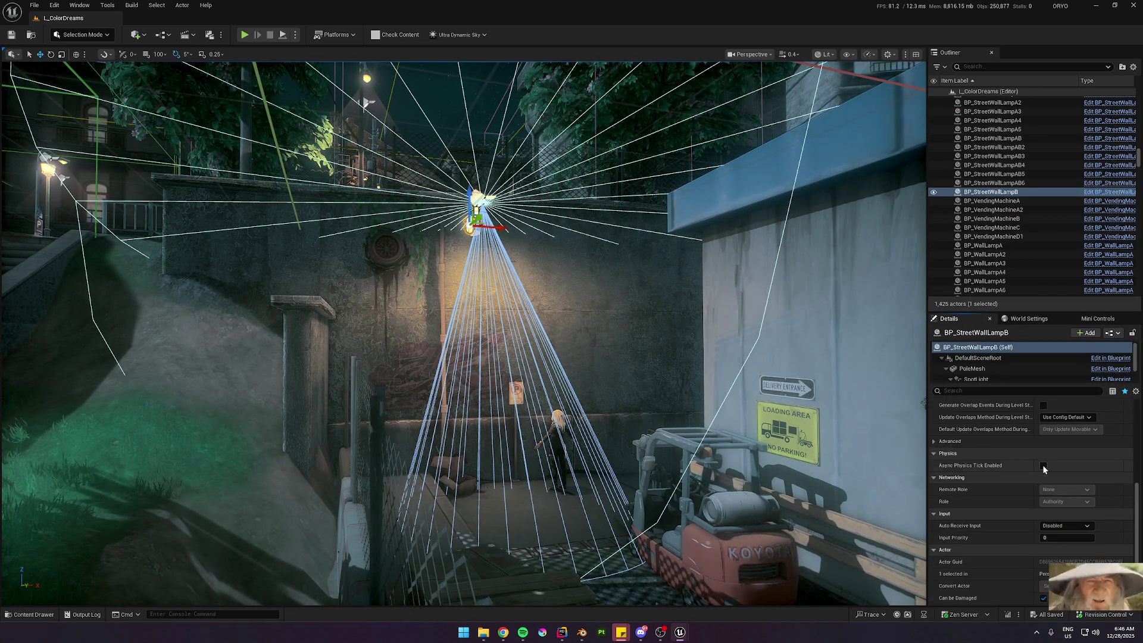
pyautogui.click(975, 380)
pyautogui.scroll(2, 1021, 502)
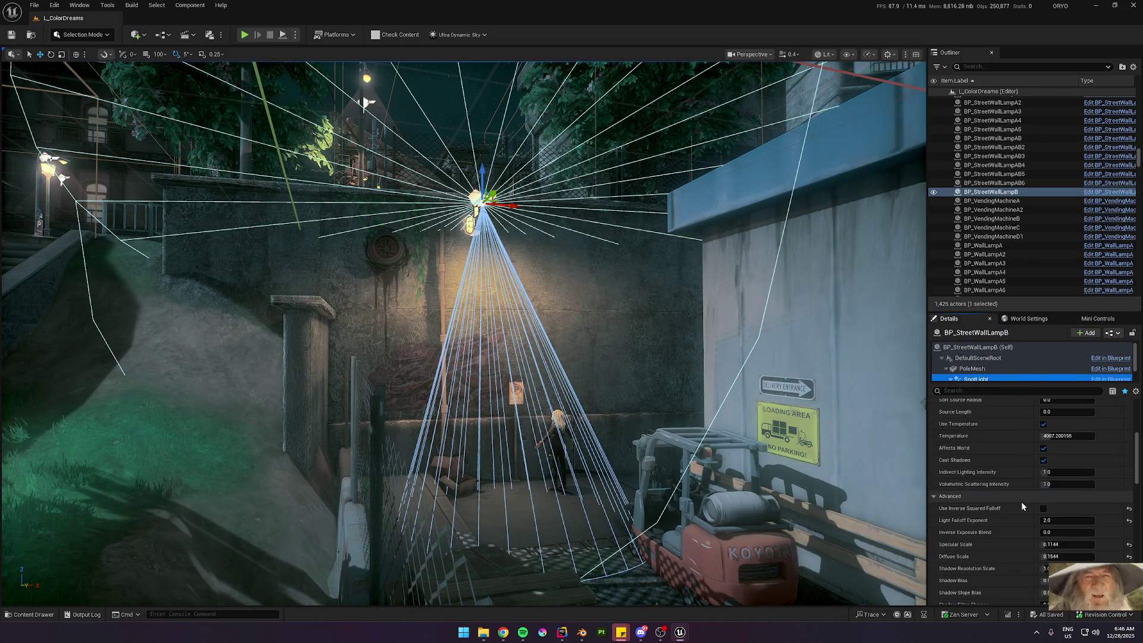
pyautogui.click(956, 391)
pyautogui.write('cas')
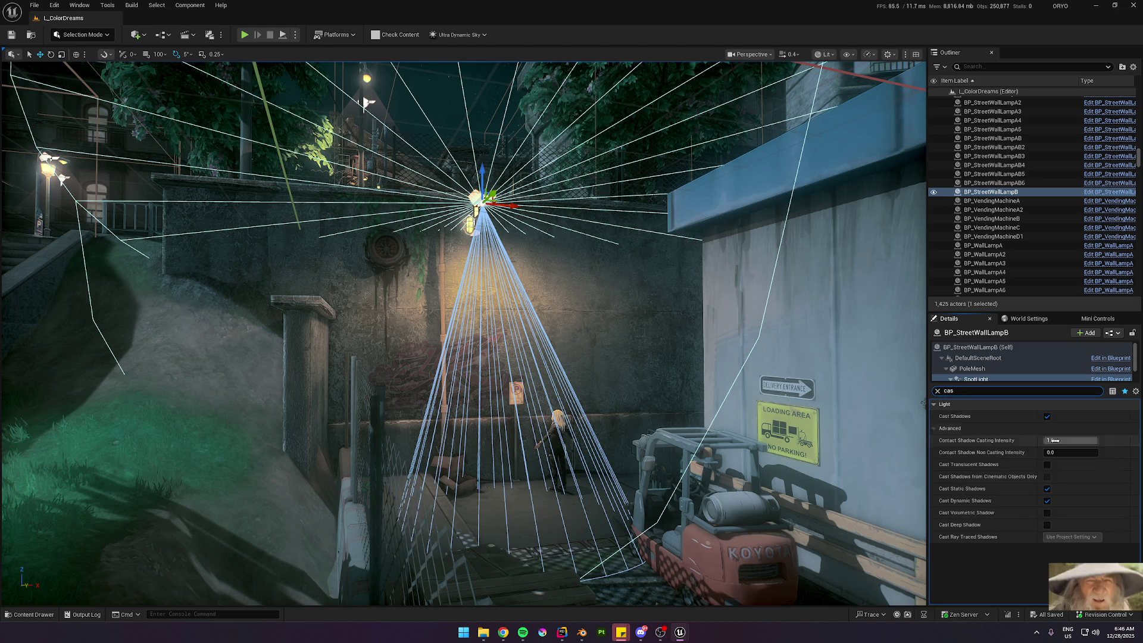
# Step: Adjust the spotlight's contact shadow intensity back to 1.0 and toggle Cast Static Shadows off and on
pyautogui.moveTo(1053, 440); pyautogui.dragTo(1006, 441)
pyautogui.moveTo(1081, 441); pyautogui.dragTo(1099, 440)
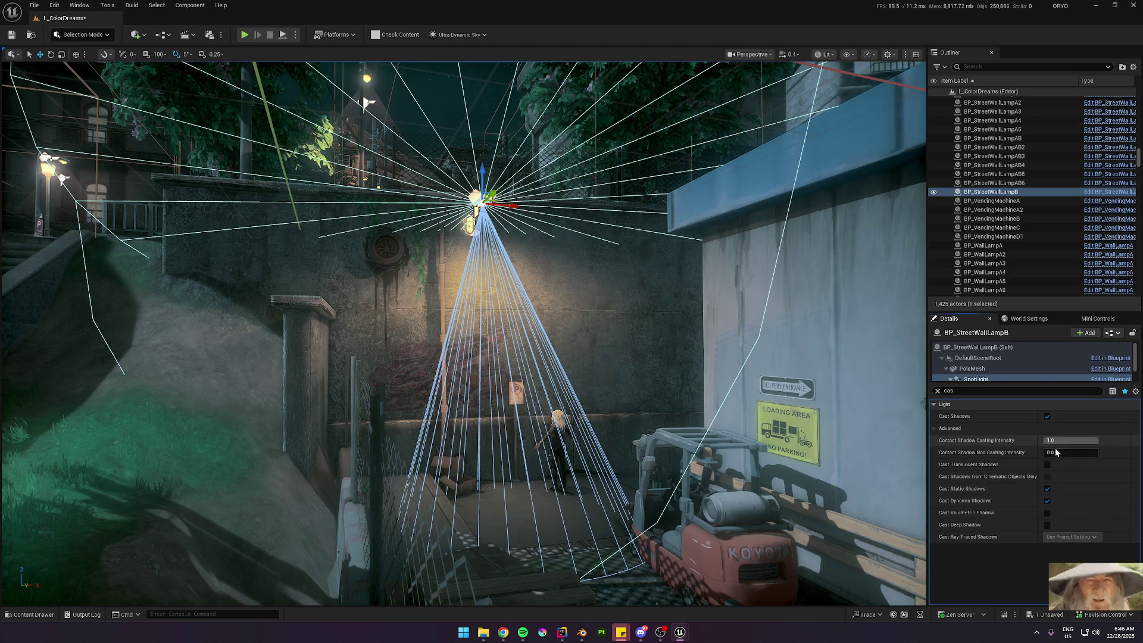
pyautogui.click(1047, 489)
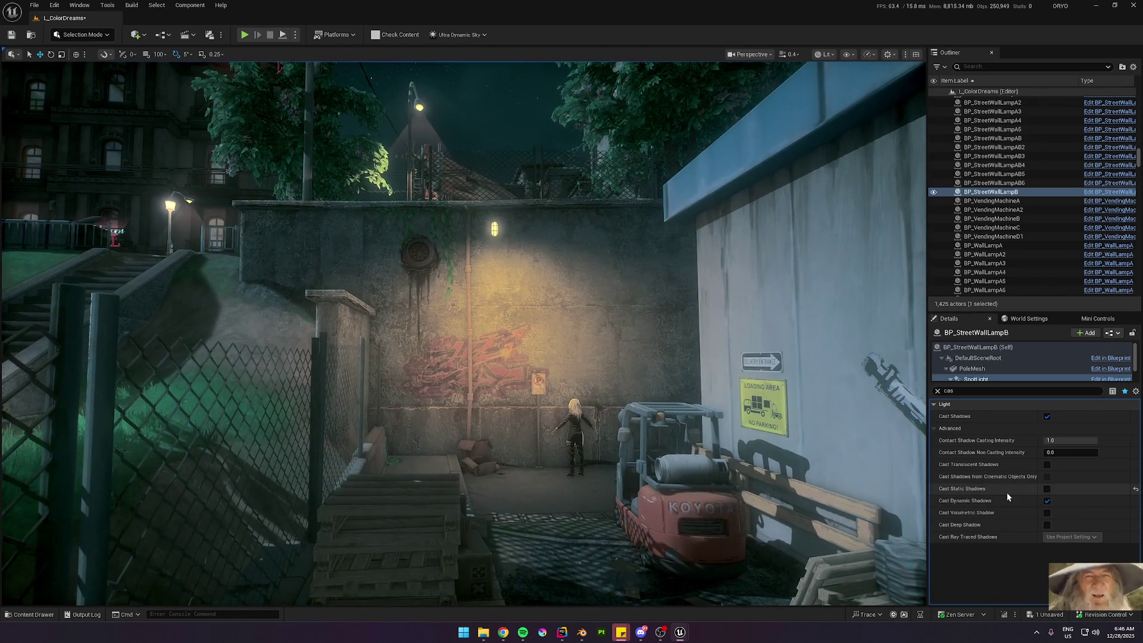
pyautogui.click(1048, 489)
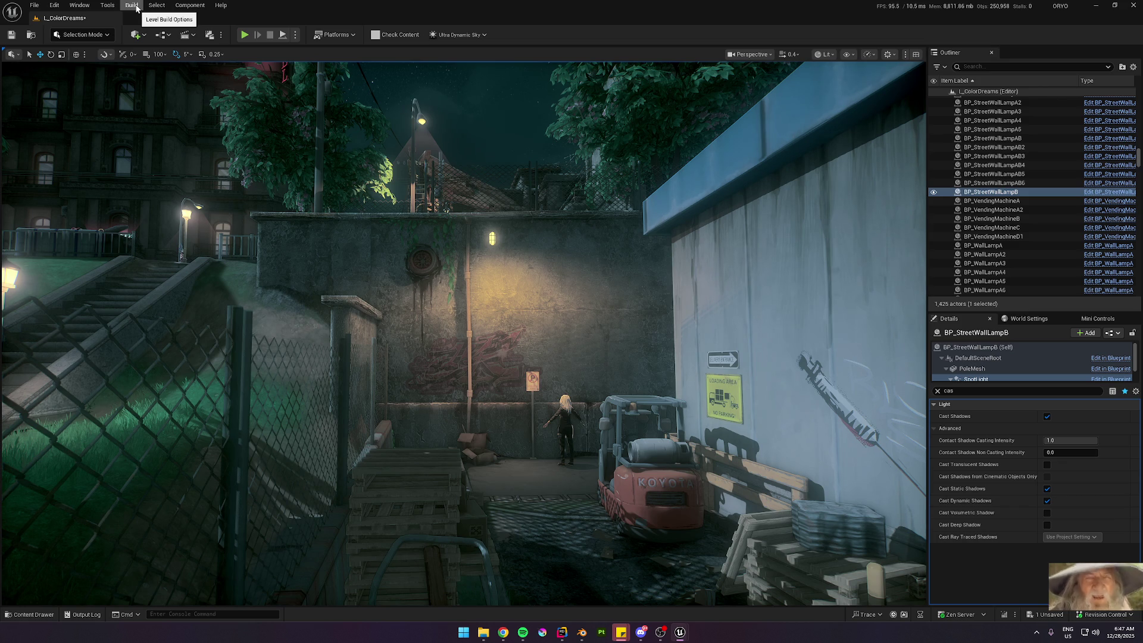
pyautogui.click(136, 9)
# Step: Run Build All Levels to bake the alley's lighting with the new lamp and wall settings
pyautogui.click(166, 39)
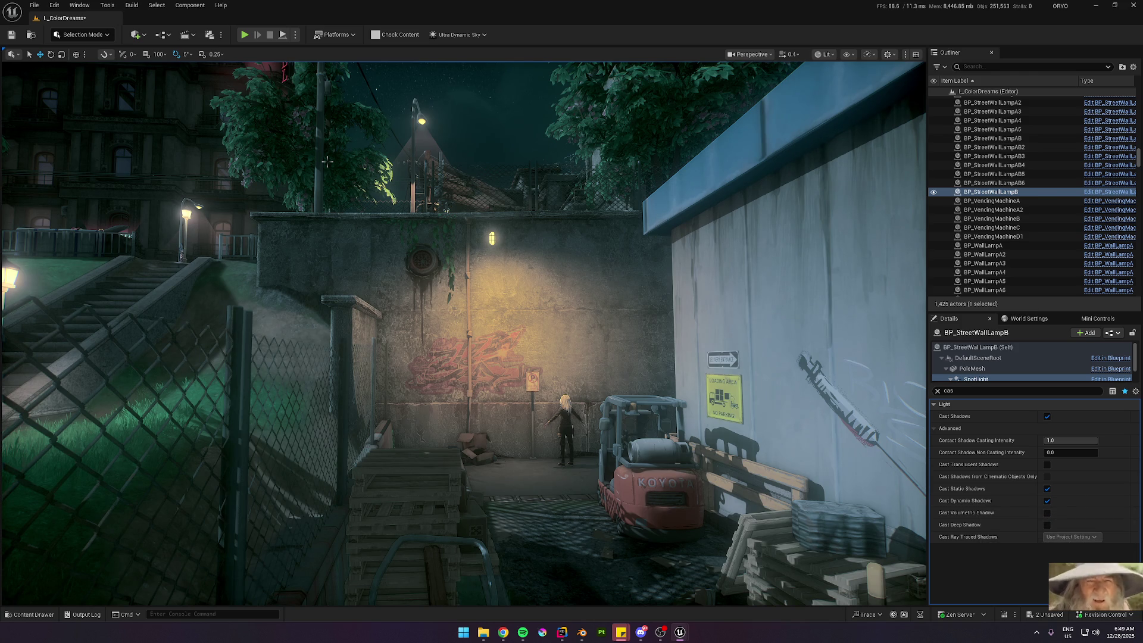
# Step: Fly around the graffiti wall, forklift and crates to inspect the freshly baked lighting
pyautogui.press('w')
pyautogui.scroll(3, 464, 333)
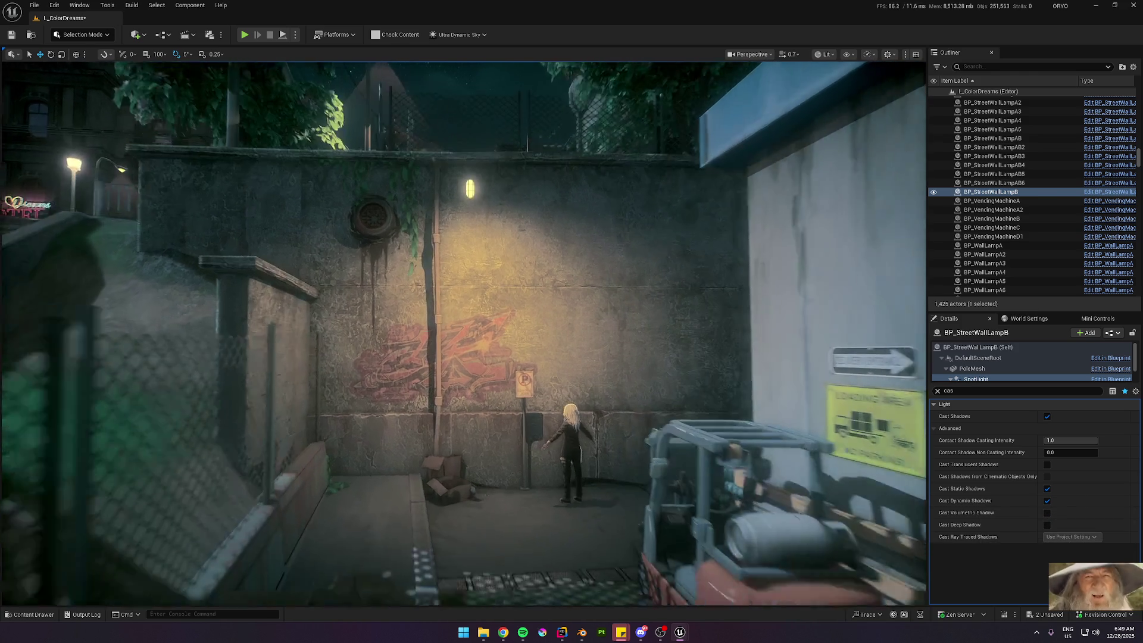
pyautogui.press('w')
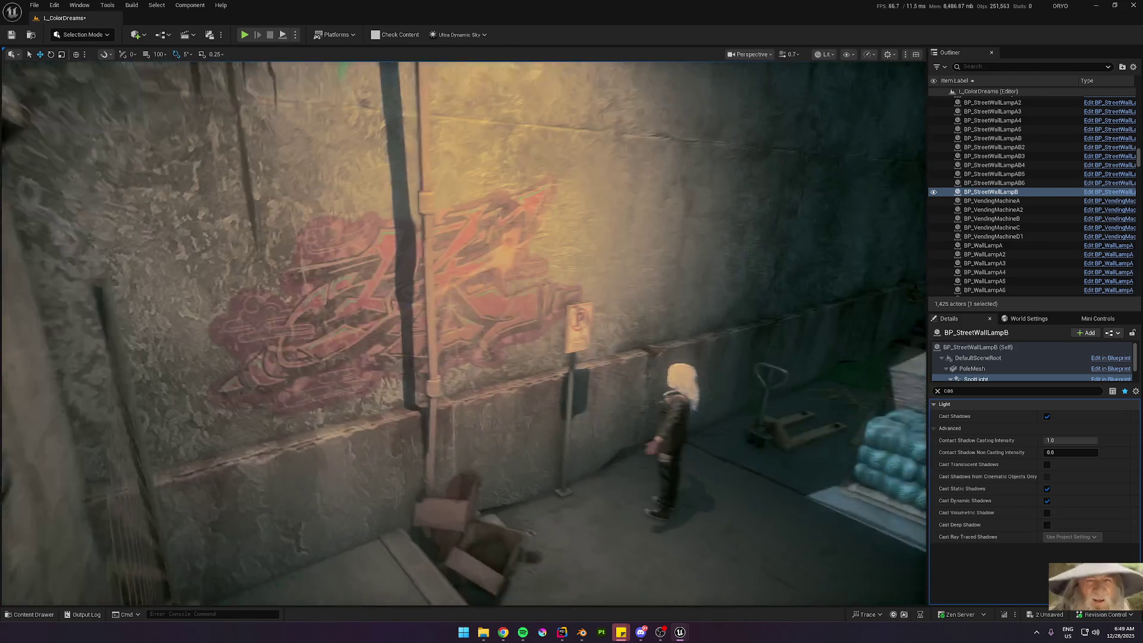
pyautogui.press('s')
pyautogui.scroll(-1, 464, 333)
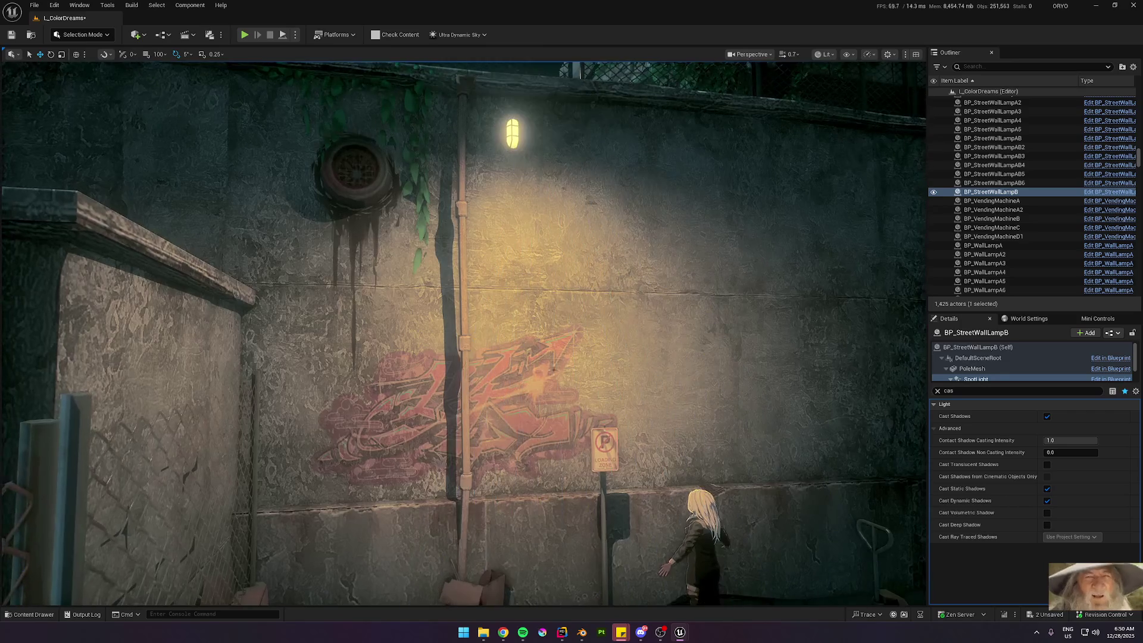
pyautogui.press('w')
pyautogui.press('w')
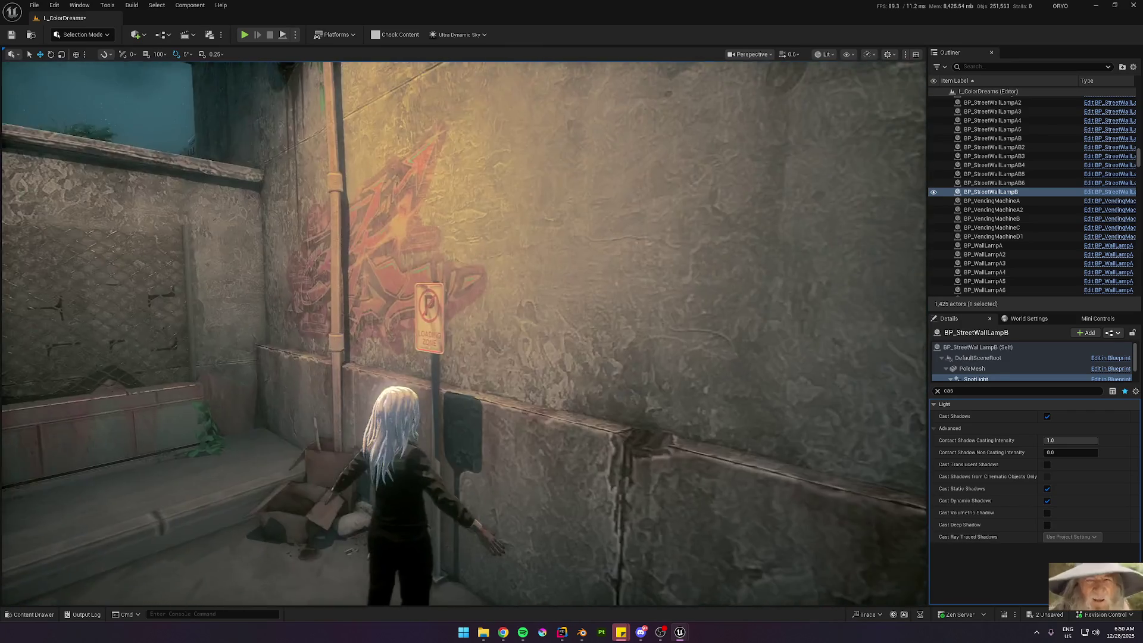
pyautogui.press('s')
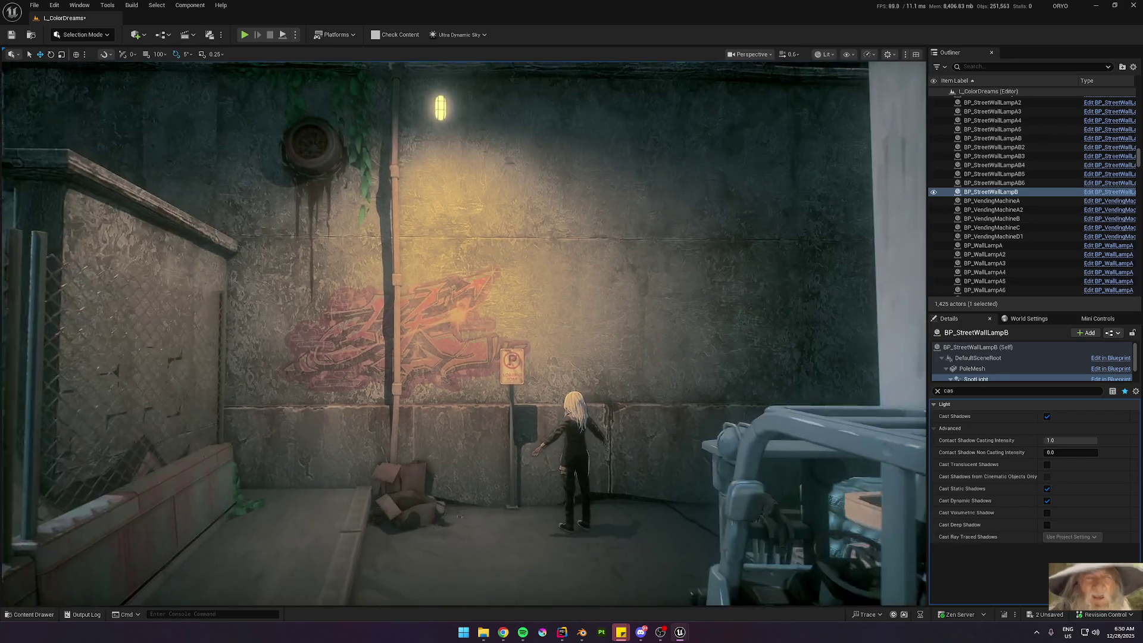
pyautogui.press('s')
pyautogui.scroll(-1, 464, 333)
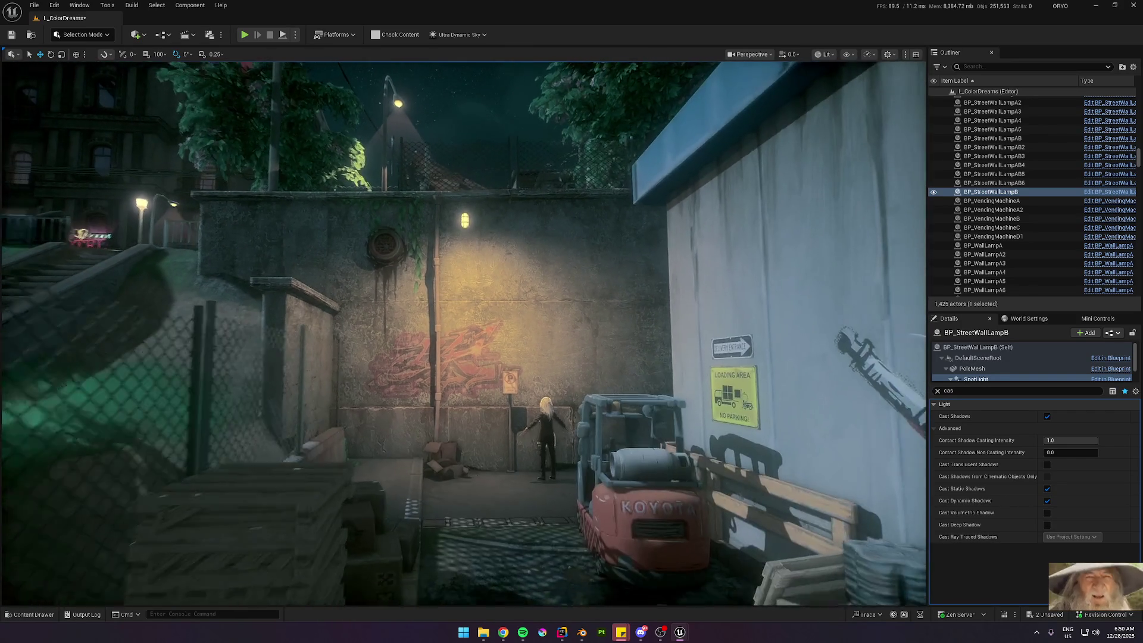
pyautogui.press('s')
pyautogui.scroll(2, 464, 334)
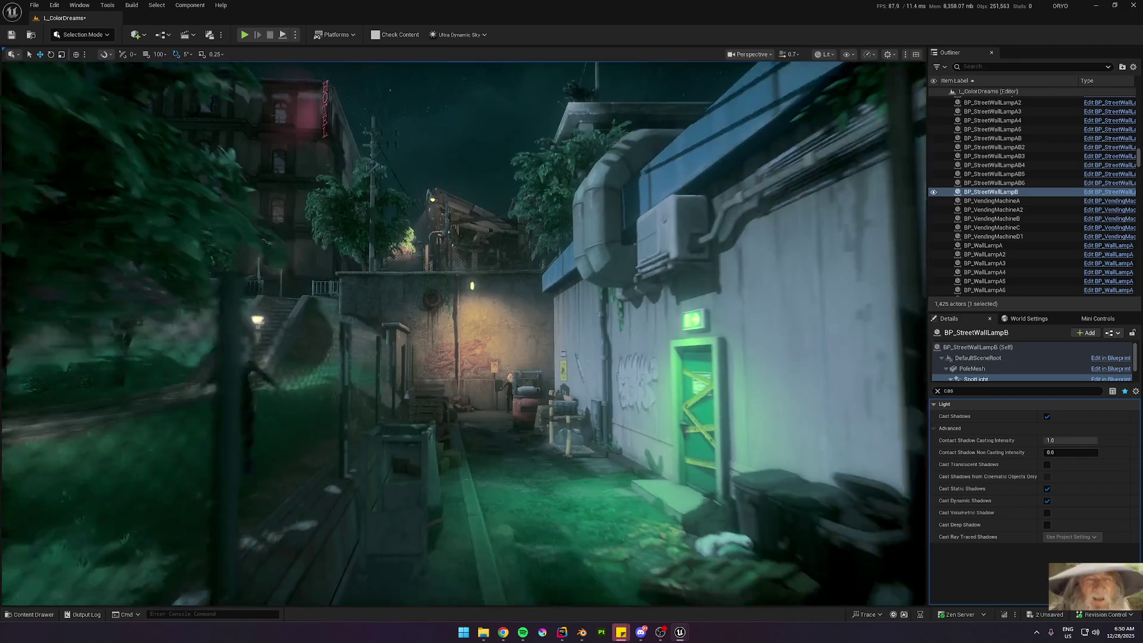
pyautogui.press('w')
pyautogui.scroll(-1, 464, 333)
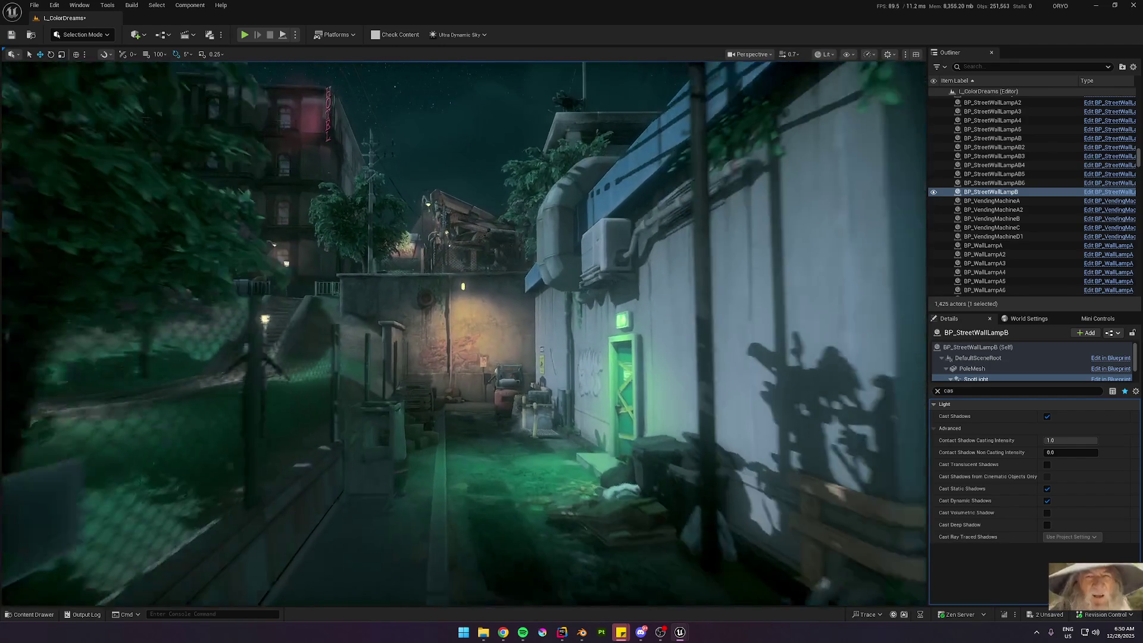
pyautogui.press('w')
pyautogui.scroll(-1, 465, 333)
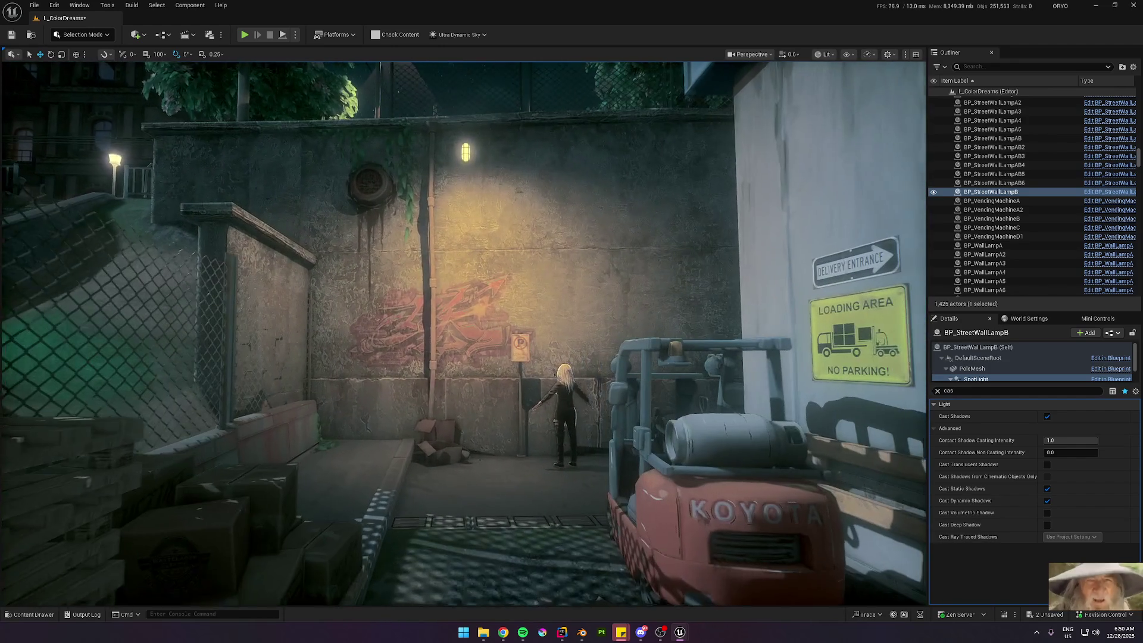
pyautogui.press('w')
pyautogui.scroll(-2, 583, 383)
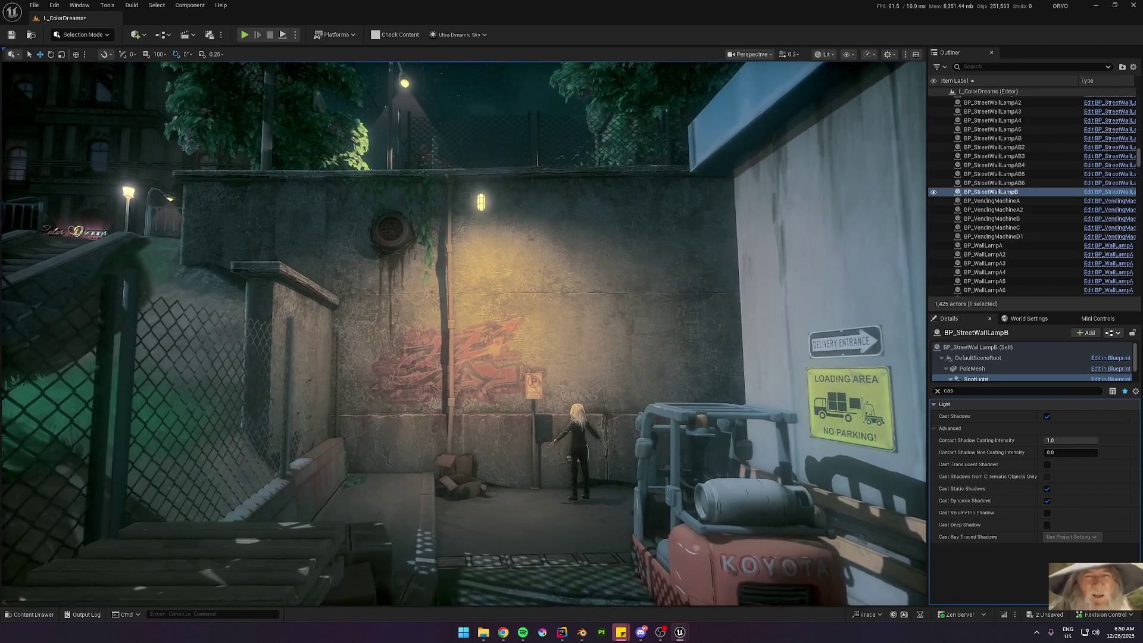
# Step: Save the level, clear the Details search, and briefly check Lightmap Density before returning to Lit
pyautogui.hotkey('ctrl', 's')
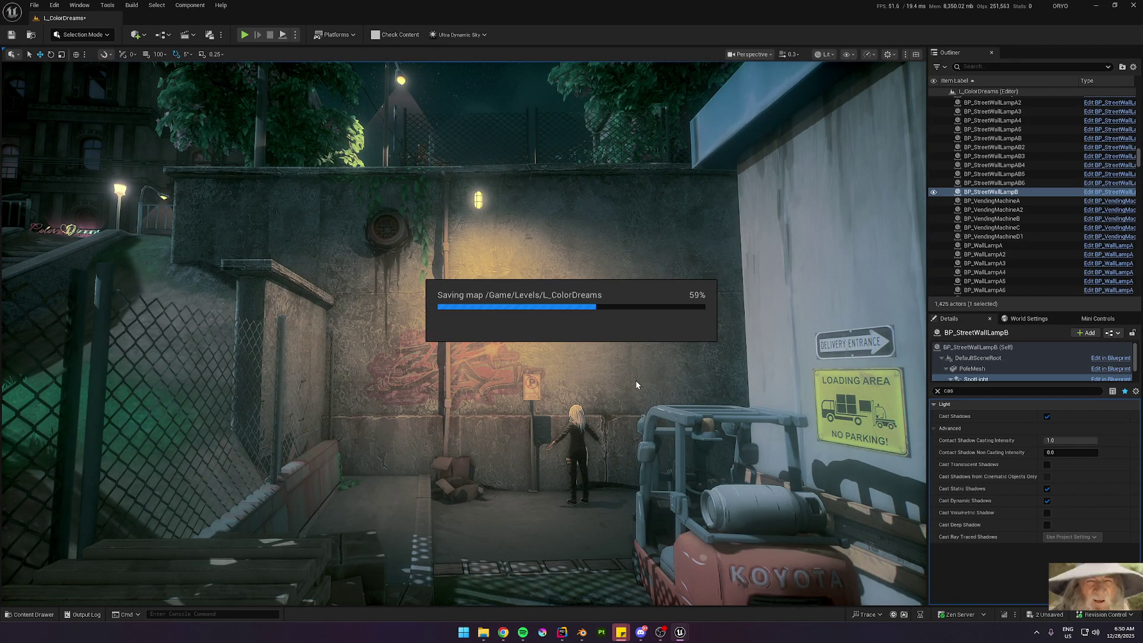
pyautogui.click(938, 391)
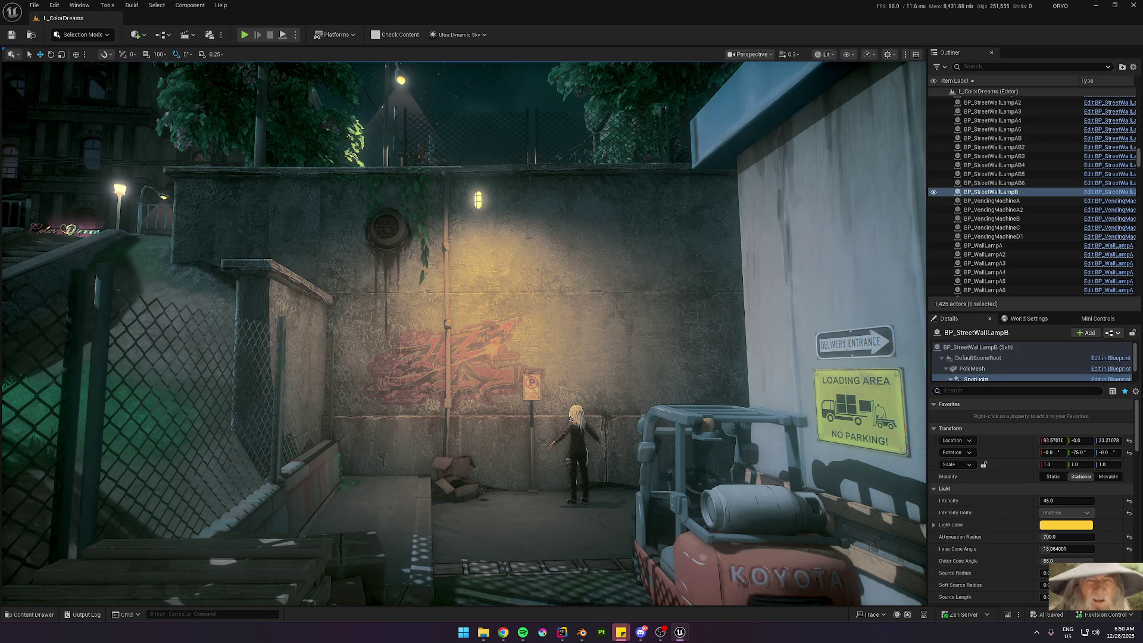
pyautogui.press('w')
pyautogui.scroll(2, 777, 354)
pyautogui.press('s')
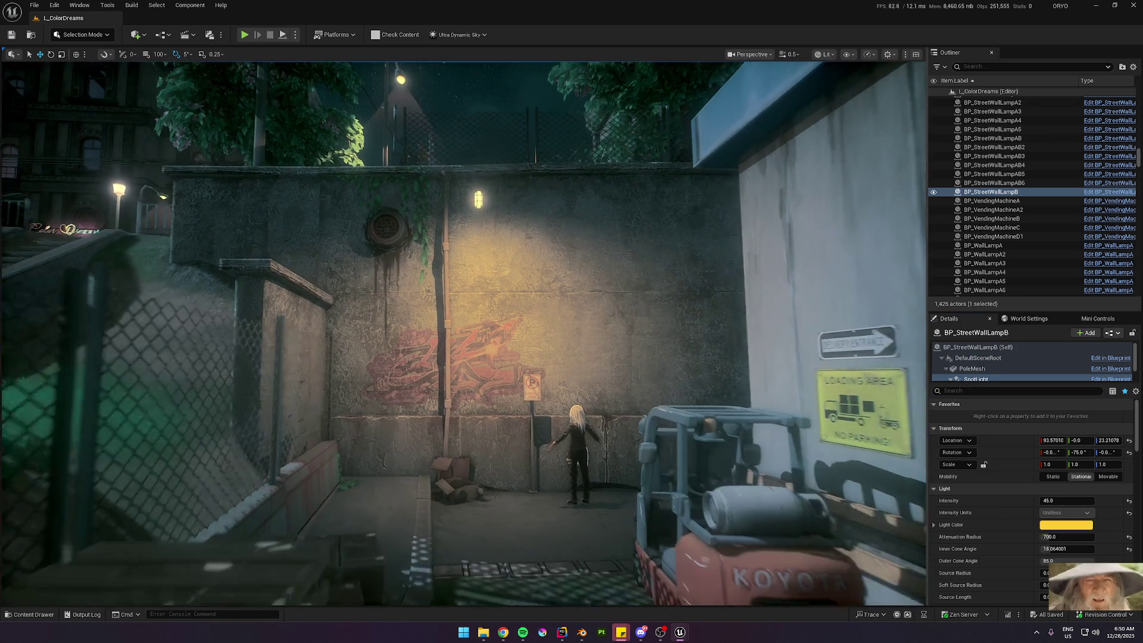
pyautogui.hotkey('alt', '0')
pyautogui.hotkey('alt', '4')
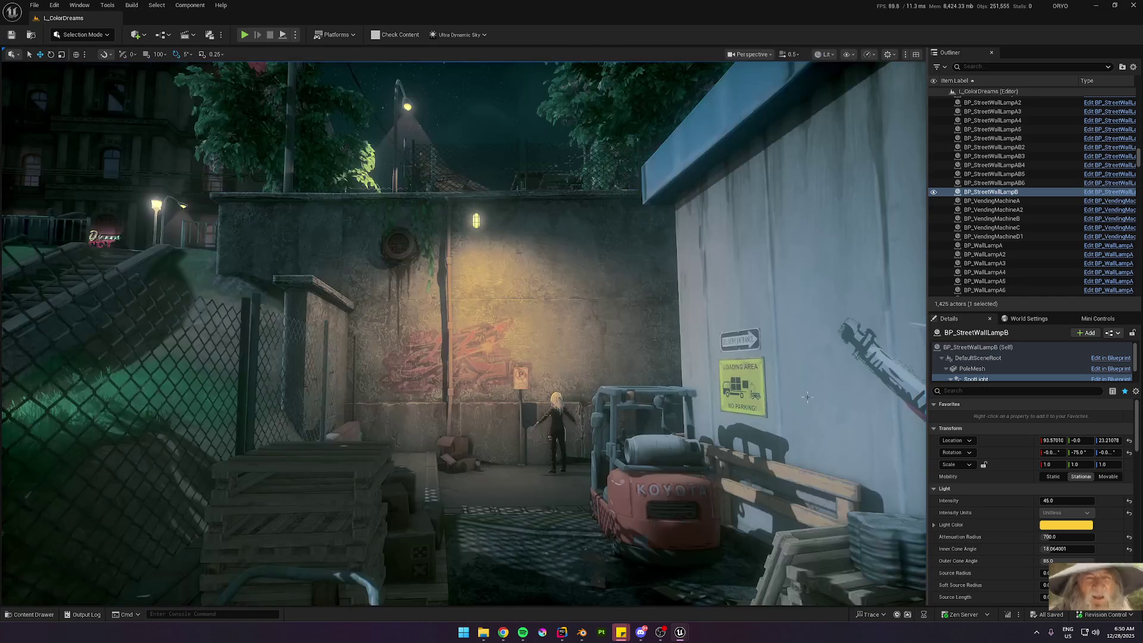
# Step: Change the weather preset to Rain_Thunder in Mini Controls
pyautogui.scroll(2, 807, 397)
pyautogui.press('w')
pyautogui.press('s')
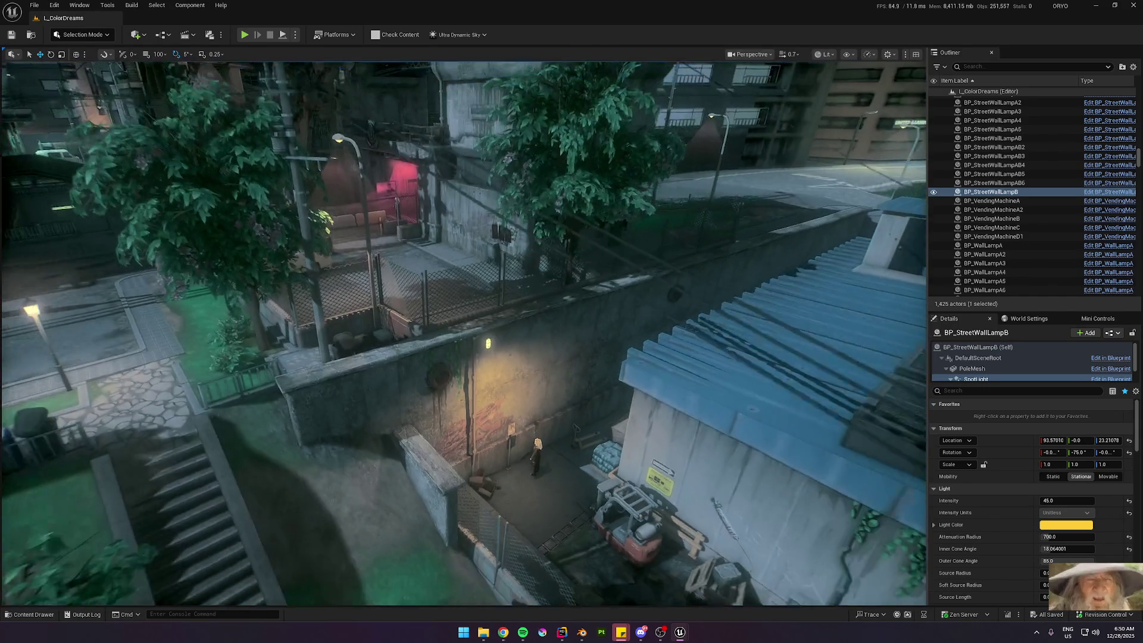
pyautogui.scroll(2, 464, 334)
pyautogui.press('w')
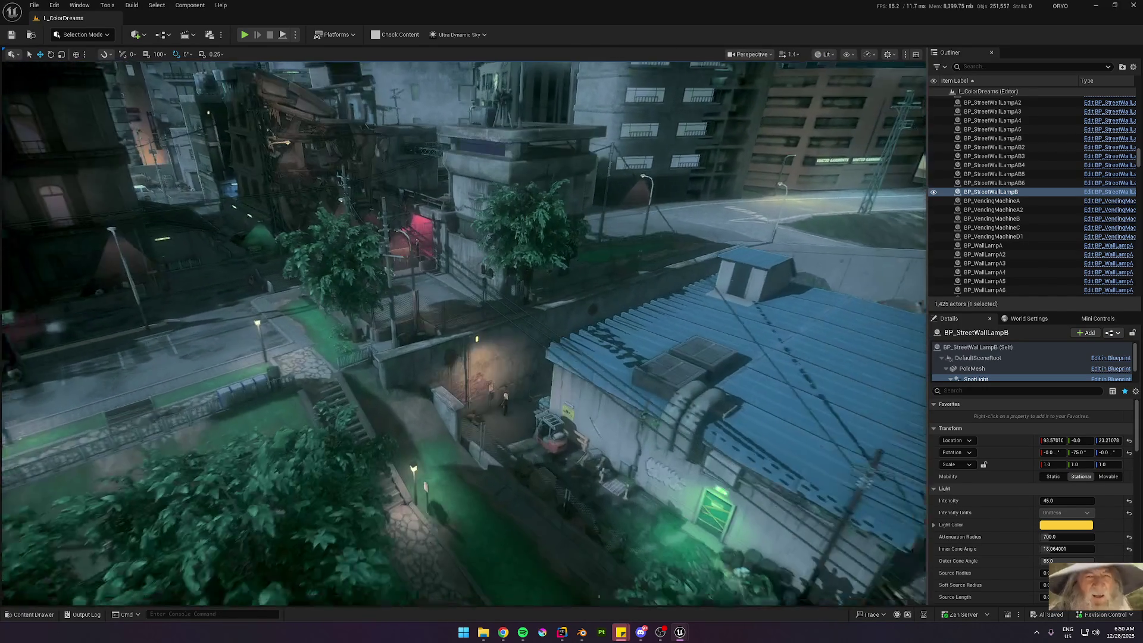
pyautogui.scroll(-2, 464, 333)
pyautogui.scroll(-1, 464, 333)
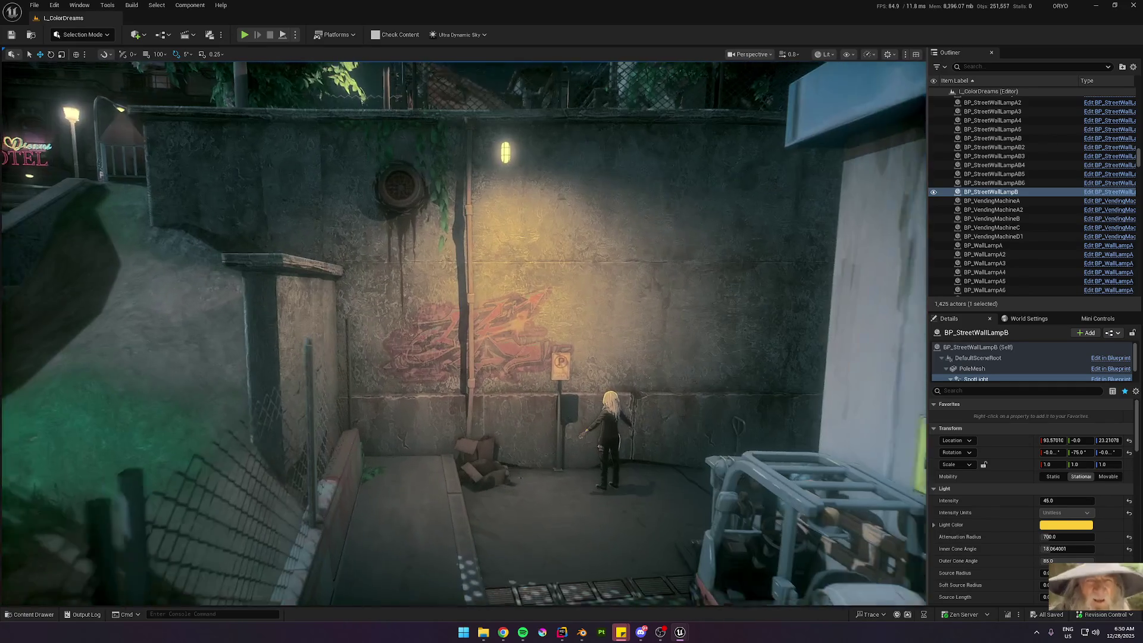
pyautogui.click(1096, 319)
pyautogui.click(1102, 356)
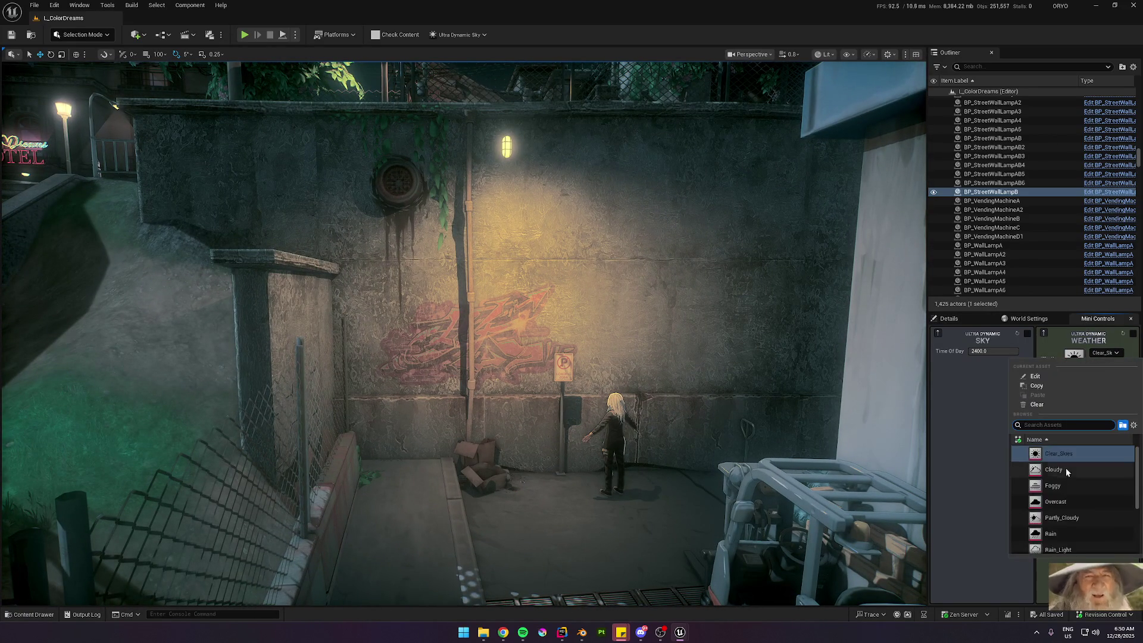
pyautogui.click(1060, 507)
# Step: Fly through the rainy alley past the forklift toward the green door to view the thunderstorm
pyautogui.press('s')
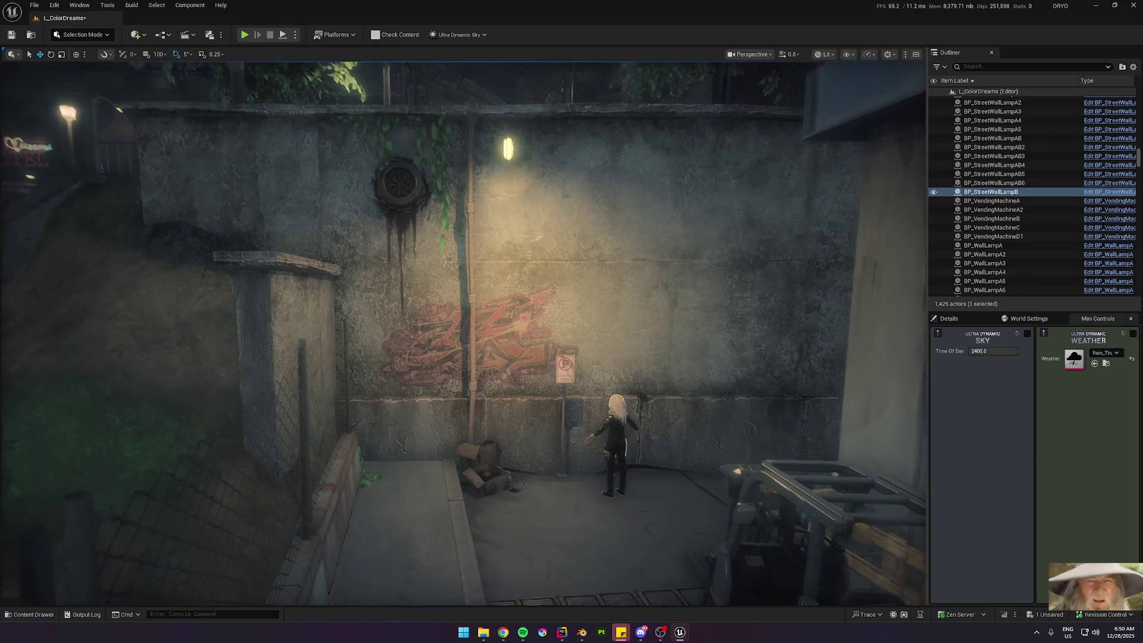
pyautogui.scroll(-1, 631, 375)
pyautogui.scroll(1, 631, 375)
pyautogui.press('w')
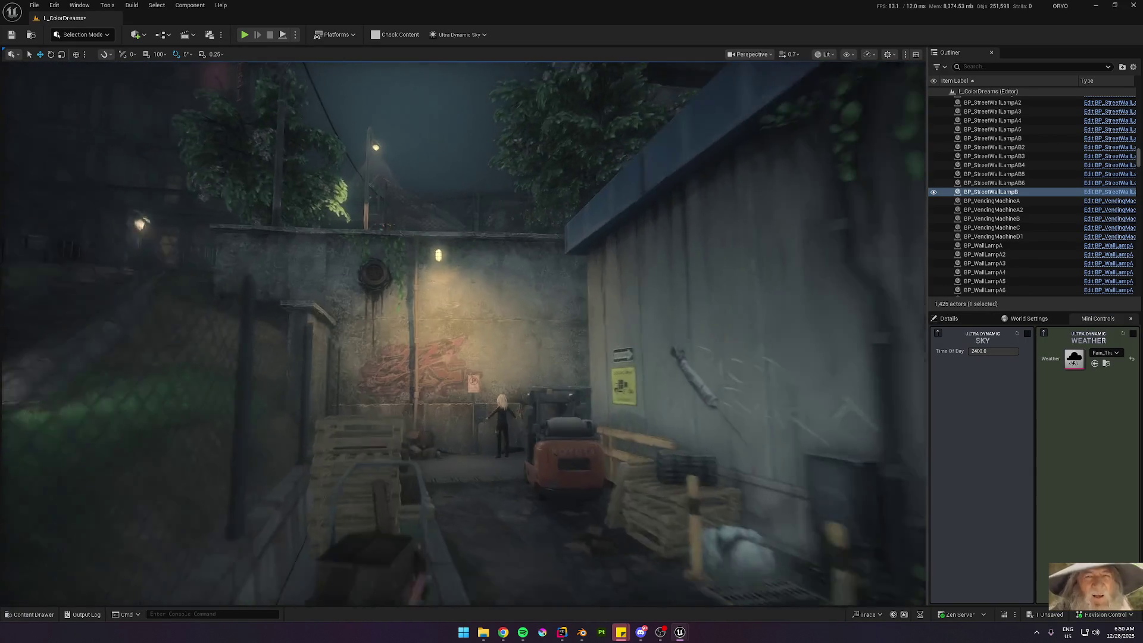
pyautogui.press('s')
pyautogui.scroll(-1, 631, 375)
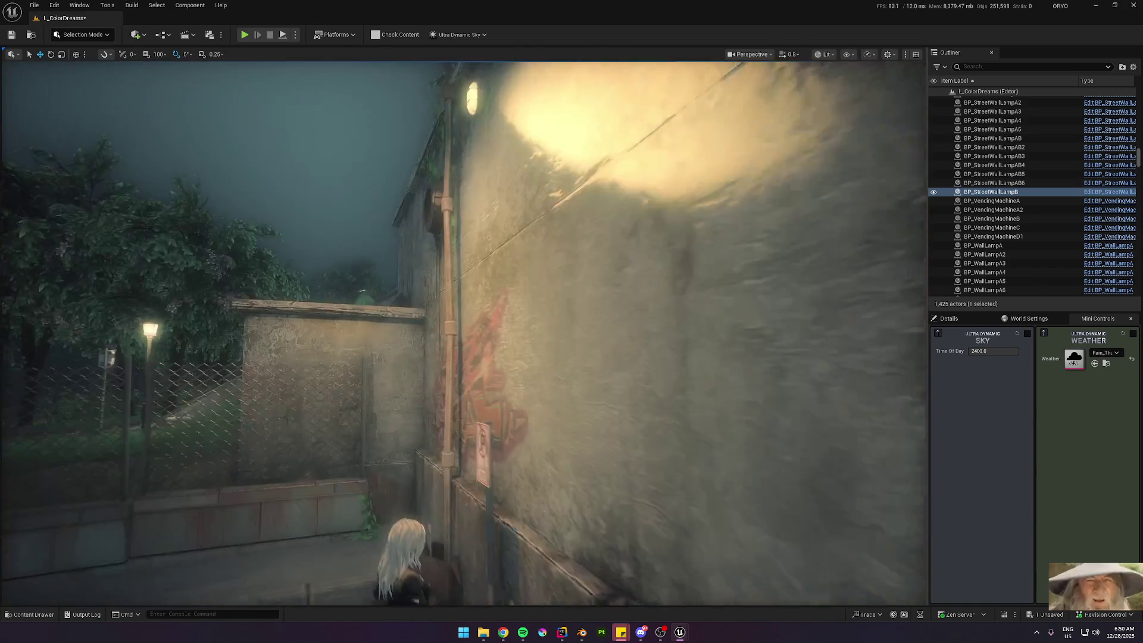
pyautogui.press('s')
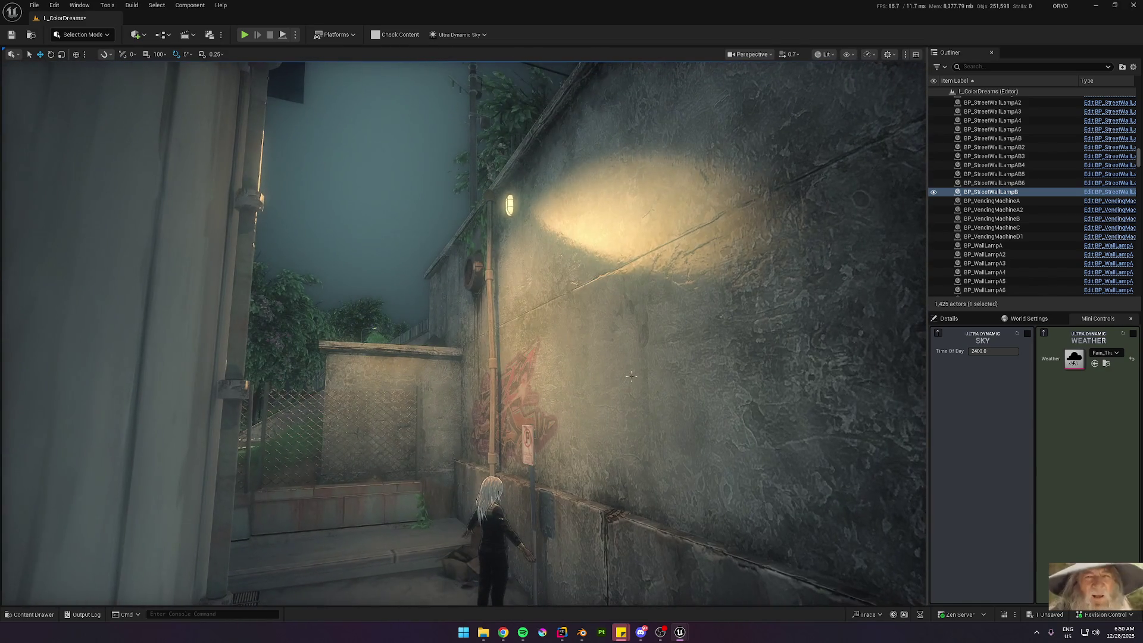
pyautogui.scroll(2, 465, 334)
pyautogui.press('s')
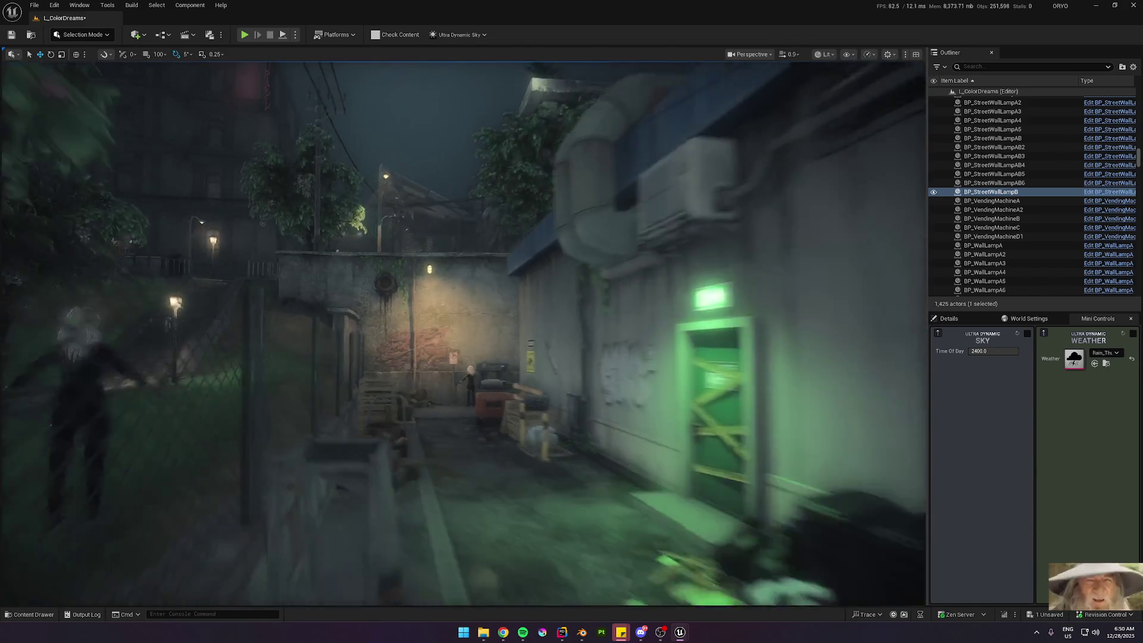
pyautogui.scroll(-2, 464, 334)
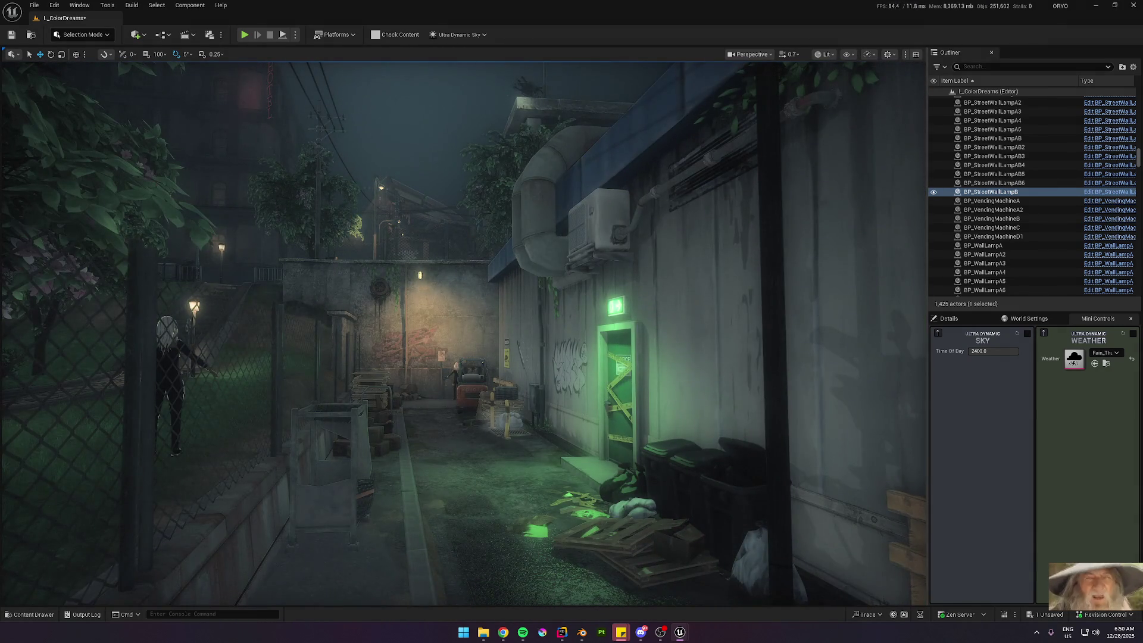
pyautogui.press('w')
pyautogui.scroll(-3, 464, 334)
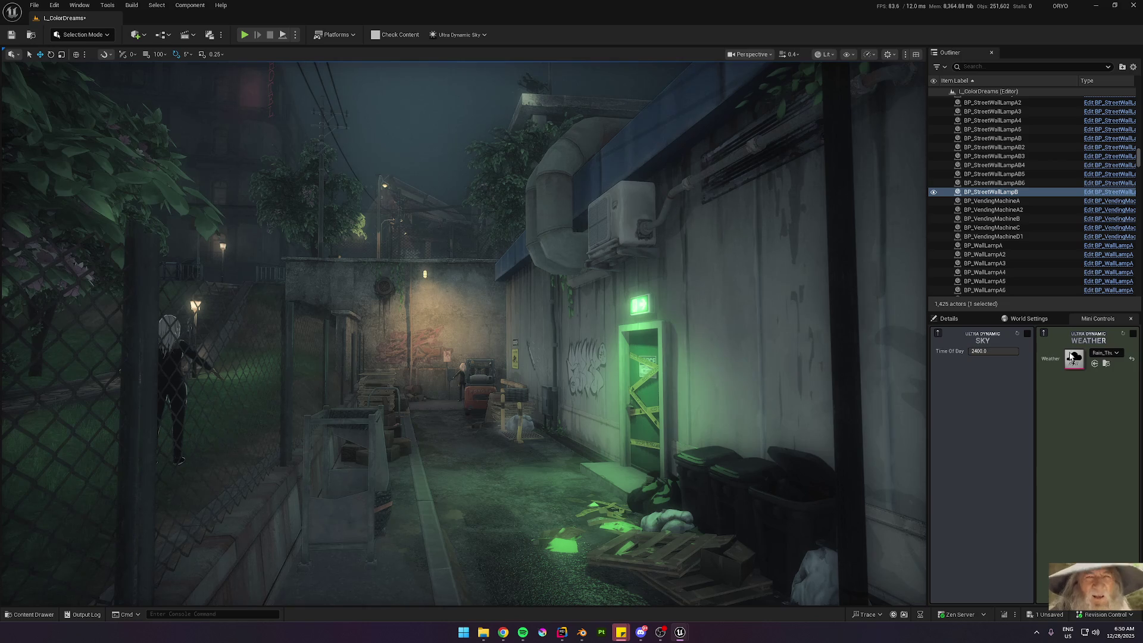
pyautogui.click(1072, 358)
# Step: Switch the weather back to Clear_Sky and fly down the side alley to the graffiti wall
pyautogui.click(1055, 454)
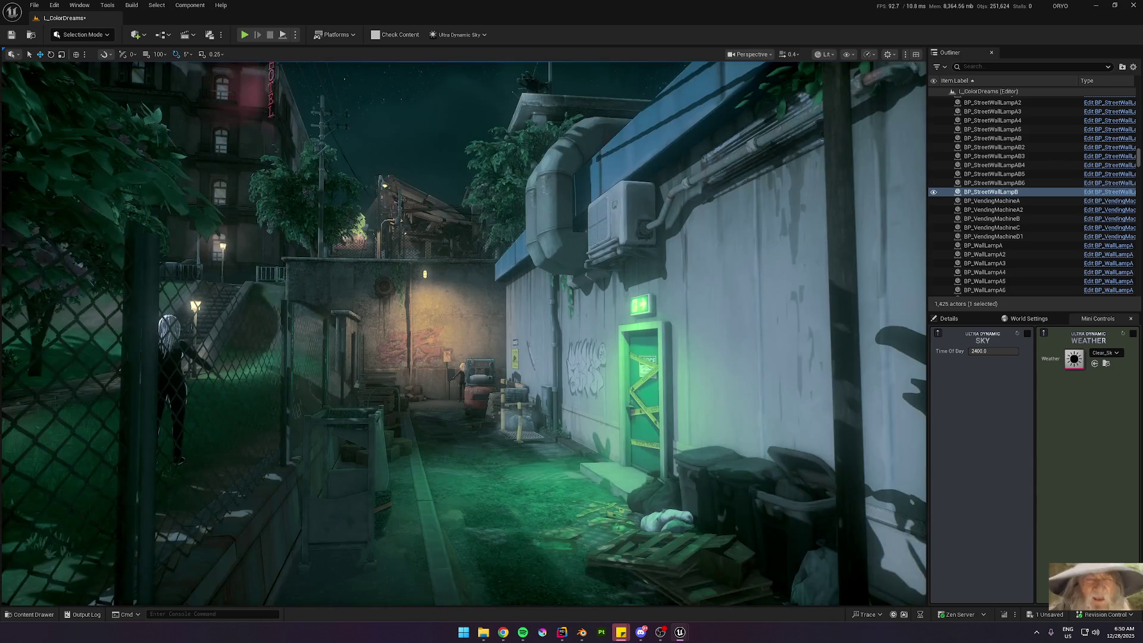
pyautogui.press('s')
pyautogui.scroll(2, 790, 374)
pyautogui.press('w')
pyautogui.scroll(-1, 464, 333)
pyautogui.press('w')
pyautogui.press('w')
pyautogui.scroll(-1, 787, 374)
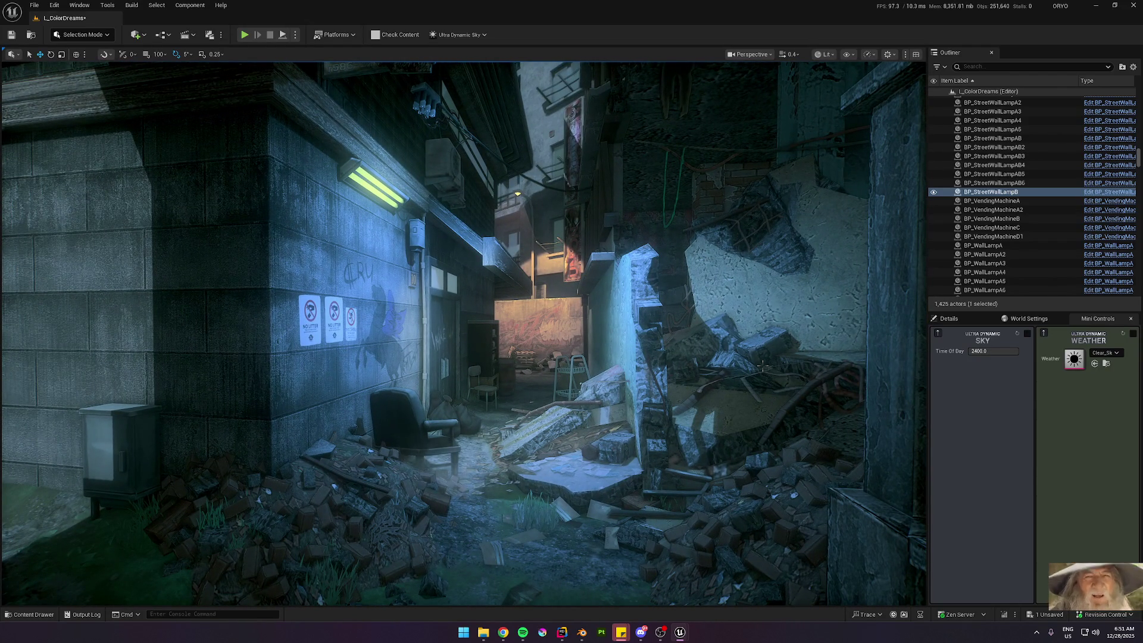
pyautogui.press('w')
pyautogui.scroll(1, 465, 333)
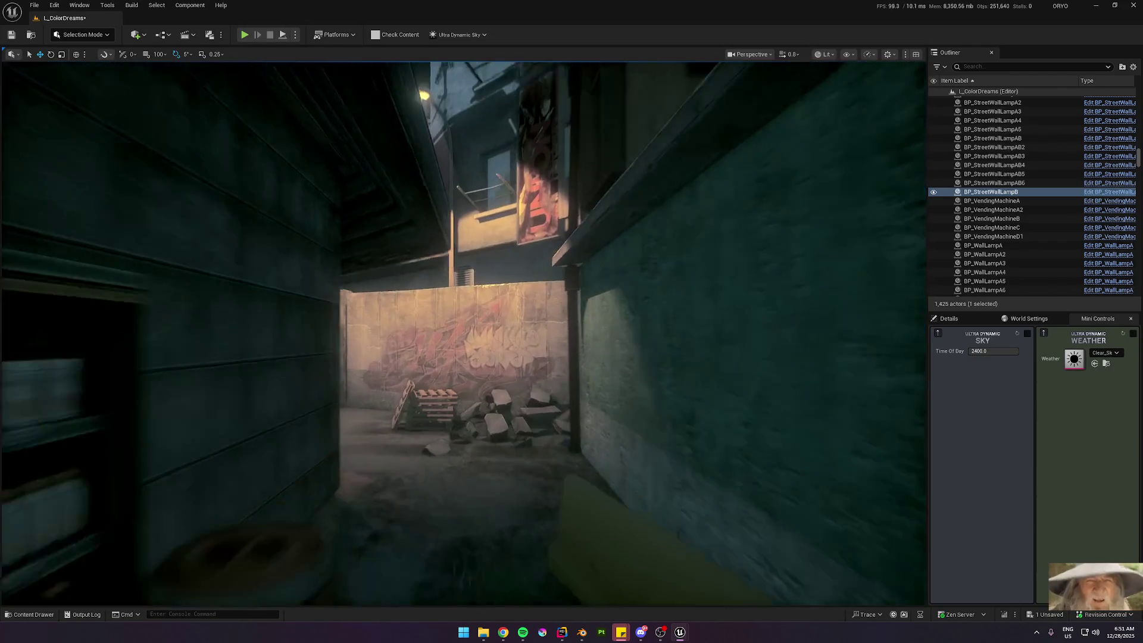
# Step: Fly over and along the alleys, then select the street lamp BP_StreetLightA19
pyautogui.press('e')
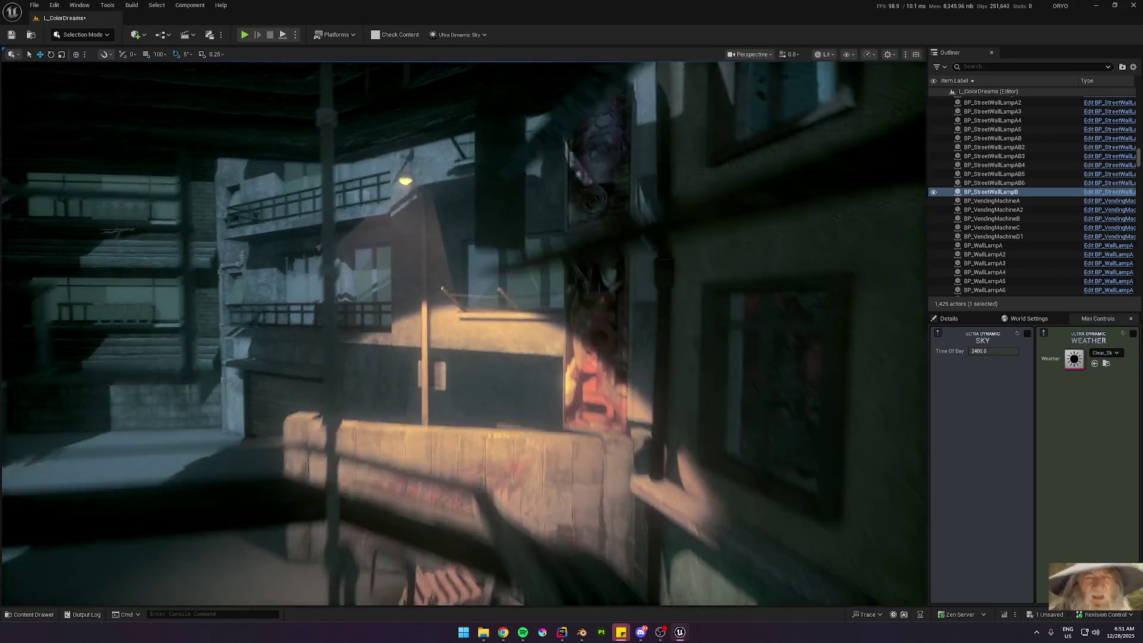
pyautogui.press('w')
pyautogui.scroll(1, 465, 333)
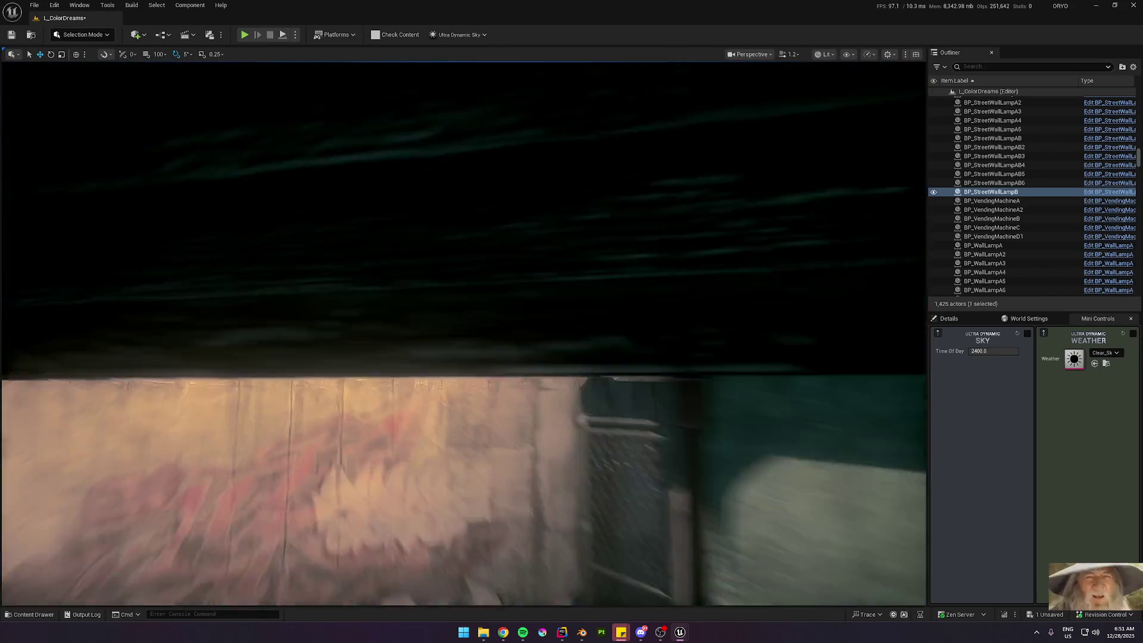
pyautogui.press('w')
pyautogui.scroll(-1, 464, 333)
pyautogui.press('w')
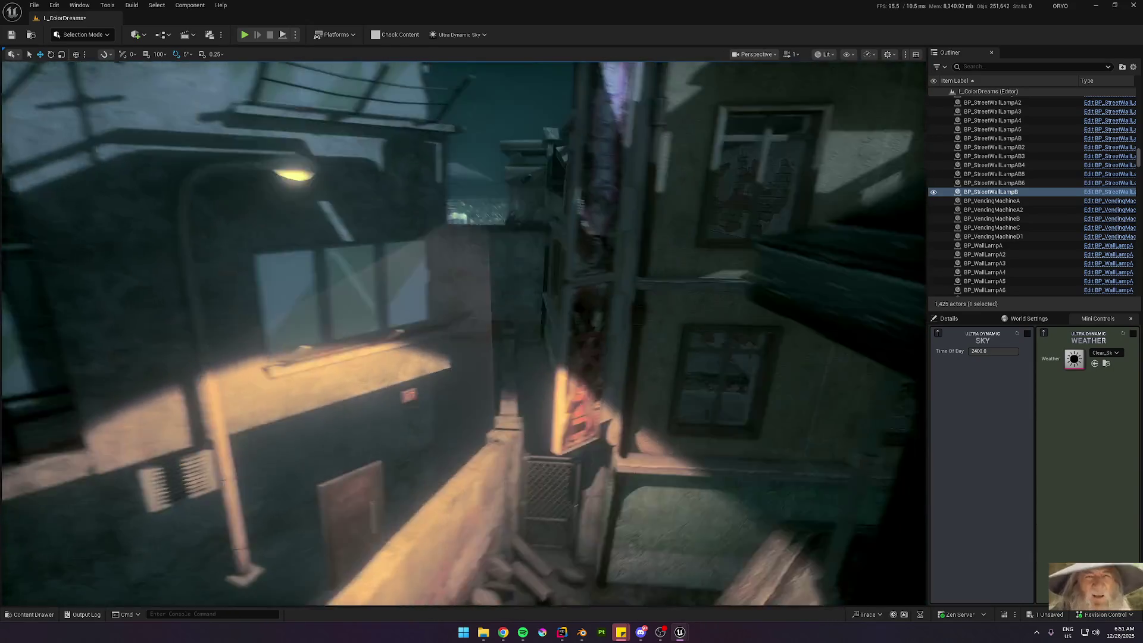
pyautogui.press('s')
pyautogui.click(365, 328)
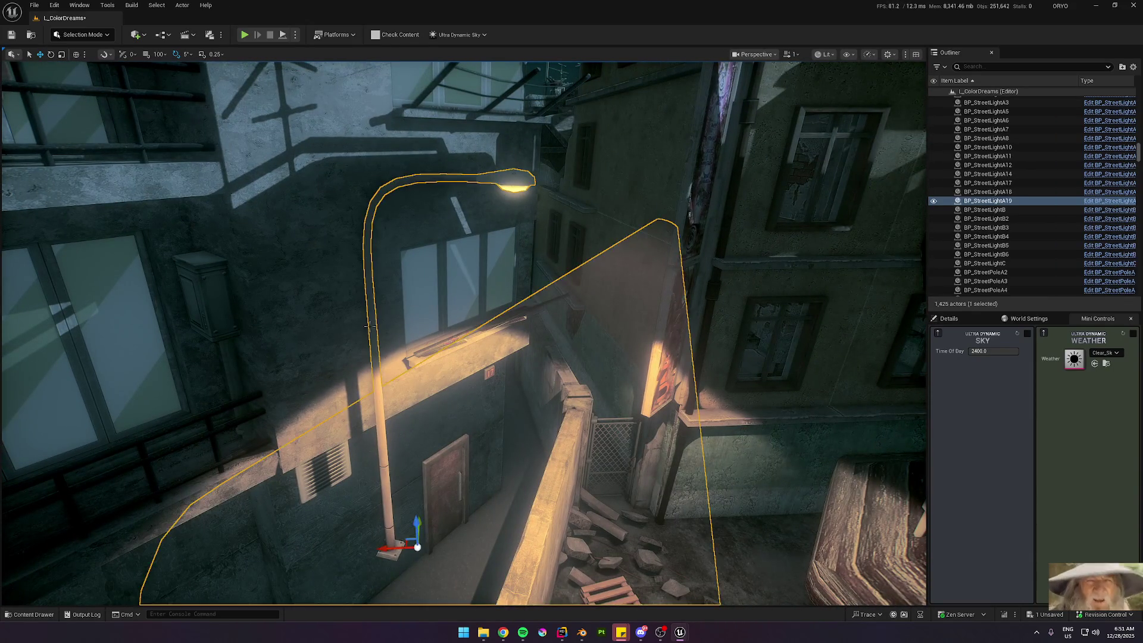
# Step: Frame street lamp BP_StreetLightA19 and select its LightMesh component
pyautogui.press('f')
pyautogui.scroll(-1, 465, 333)
pyautogui.press('a')
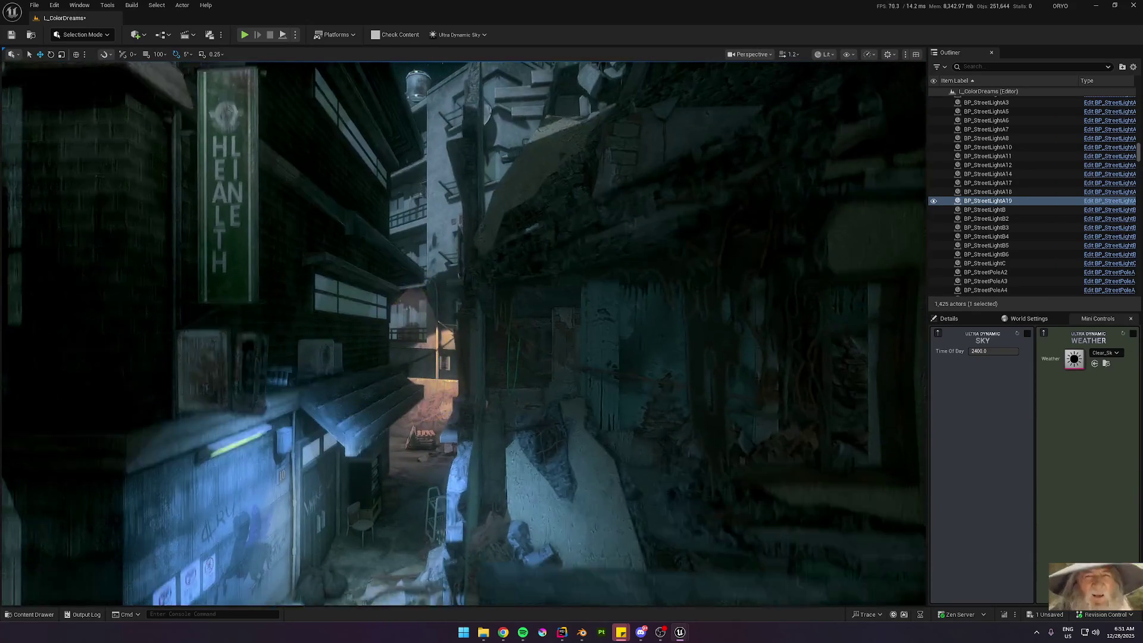
pyautogui.press('f')
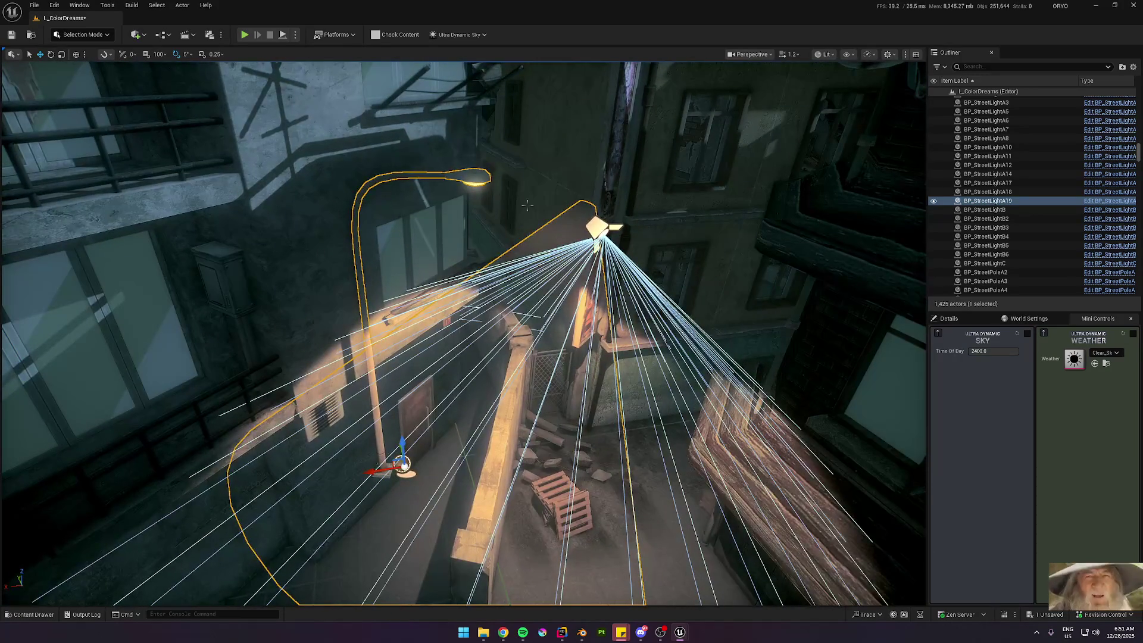
pyautogui.click(947, 319)
pyautogui.scroll(-2, 1000, 373)
pyautogui.click(983, 365)
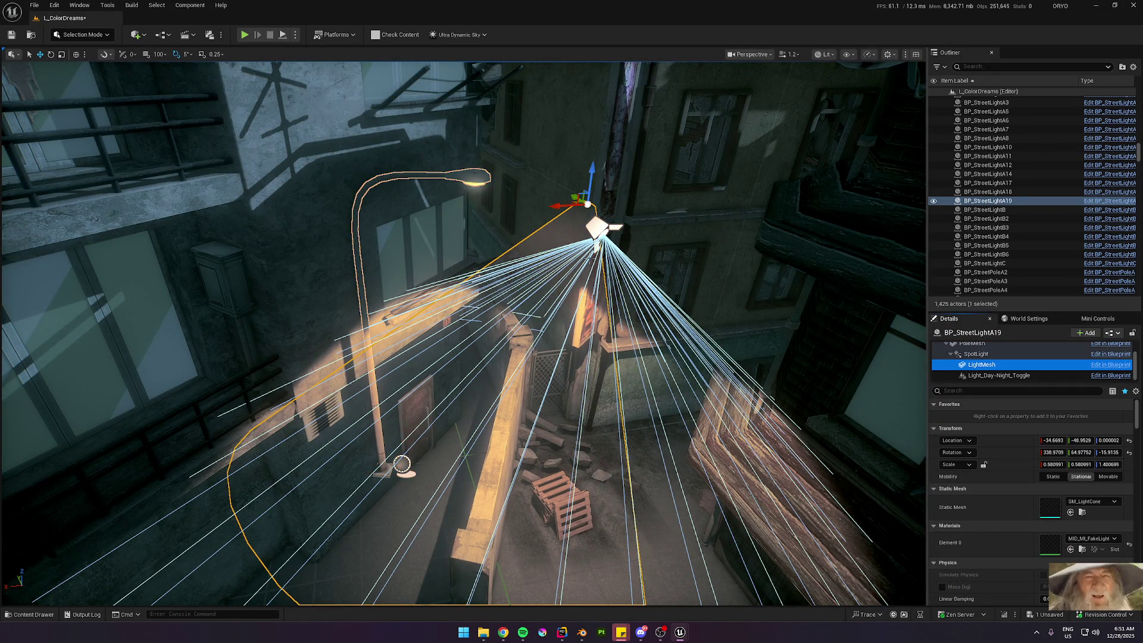
# Step: Move the light mesh onto the lamp head and angle it with the rotate gizmo
pyautogui.moveTo(629, 206); pyautogui.dragTo(714, 297)
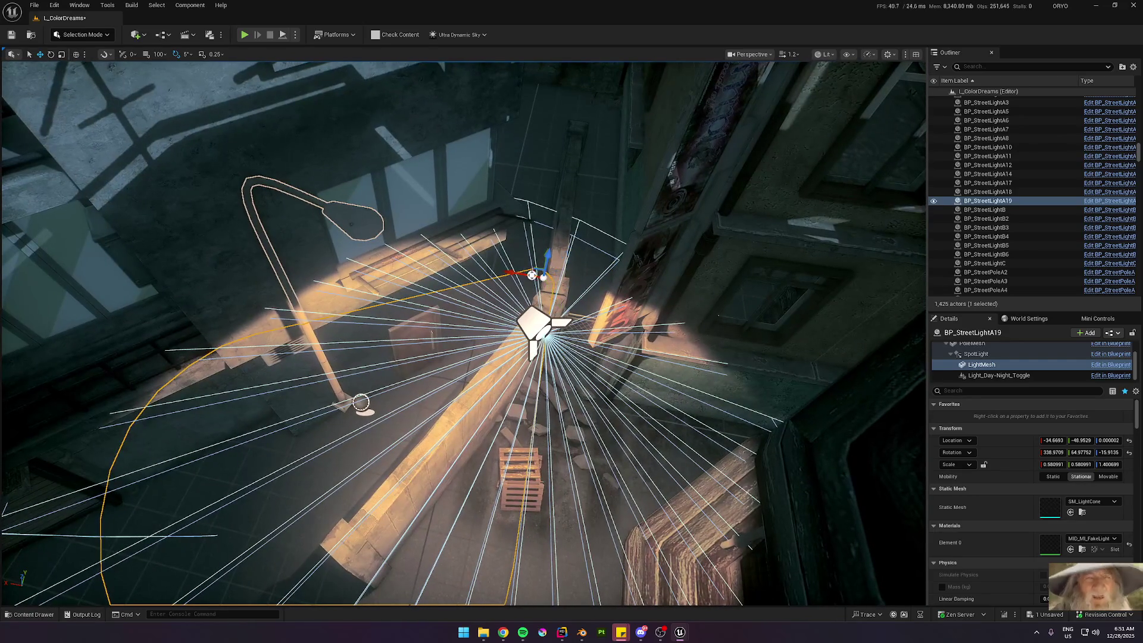
pyautogui.moveTo(532, 266)
pyautogui.mouseDown()
pyautogui.moveTo(382, 256)
pyautogui.moveTo(357, 225)
pyautogui.mouseUp()
pyautogui.press('f')
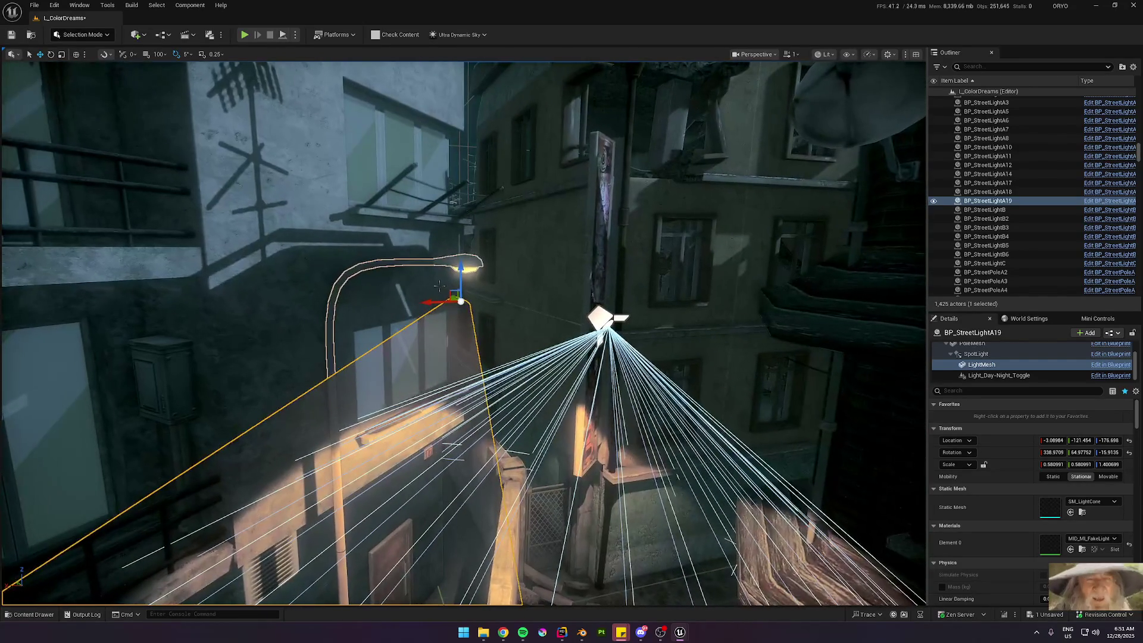
pyautogui.moveTo(464, 334); pyautogui.dragTo(435, 304)
pyautogui.moveTo(502, 244)
pyautogui.mouseDown()
pyautogui.moveTo(492, 241)
pyautogui.moveTo(441, 357)
pyautogui.moveTo(377, 602)
pyautogui.moveTo(372, 583)
pyautogui.moveTo(504, 269)
pyautogui.mouseUp()
pyautogui.press('e')
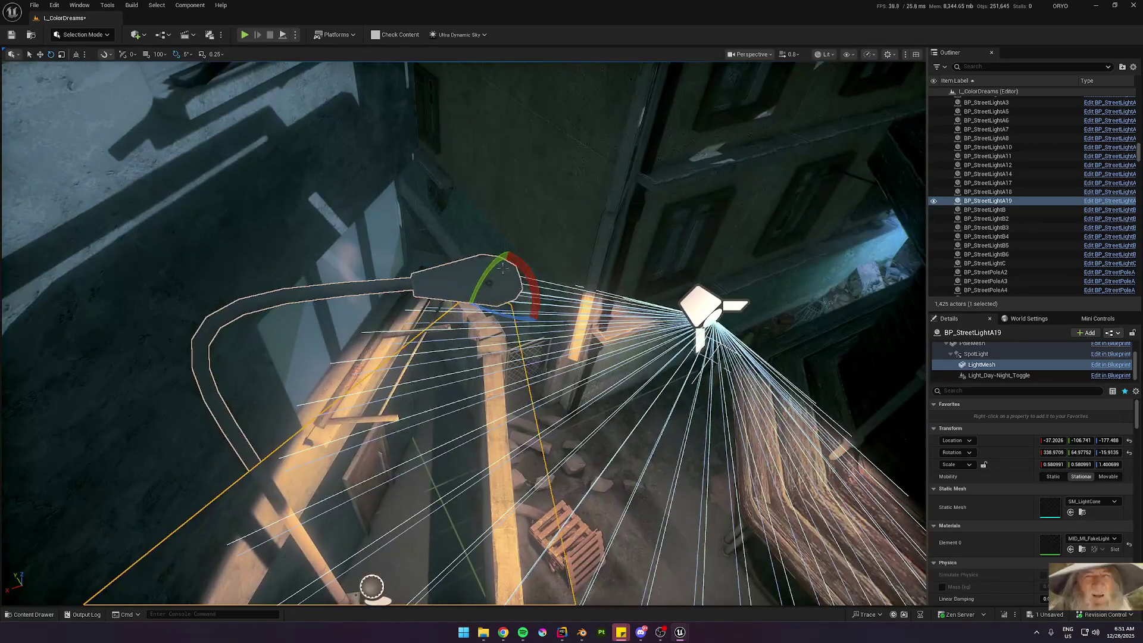
pyautogui.moveTo(372, 587)
pyautogui.mouseDown()
pyautogui.moveTo(354, 487)
pyautogui.moveTo(378, 592)
pyautogui.moveTo(396, 494)
pyautogui.moveTo(369, 482)
pyautogui.moveTo(387, 485)
pyautogui.moveTo(453, 429)
pyautogui.moveTo(622, 341)
pyautogui.mouseUp()
# Step: Toggle Game View to bring back editor helpers, save the level, and look around the alley
pyautogui.scroll(-2, 452, 428)
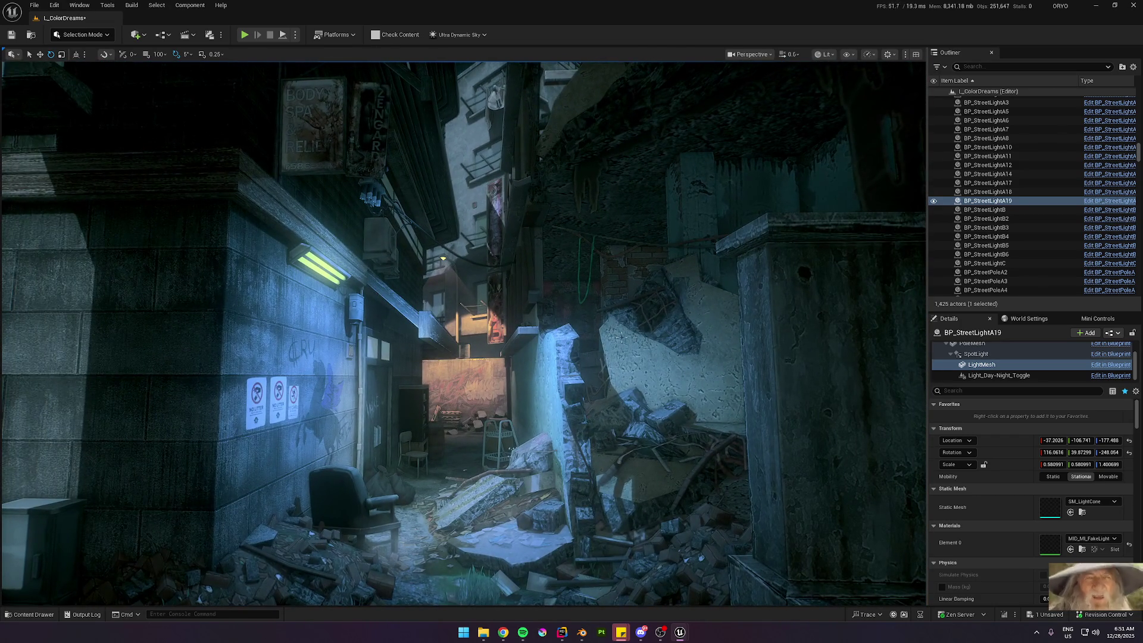
pyautogui.press('g')
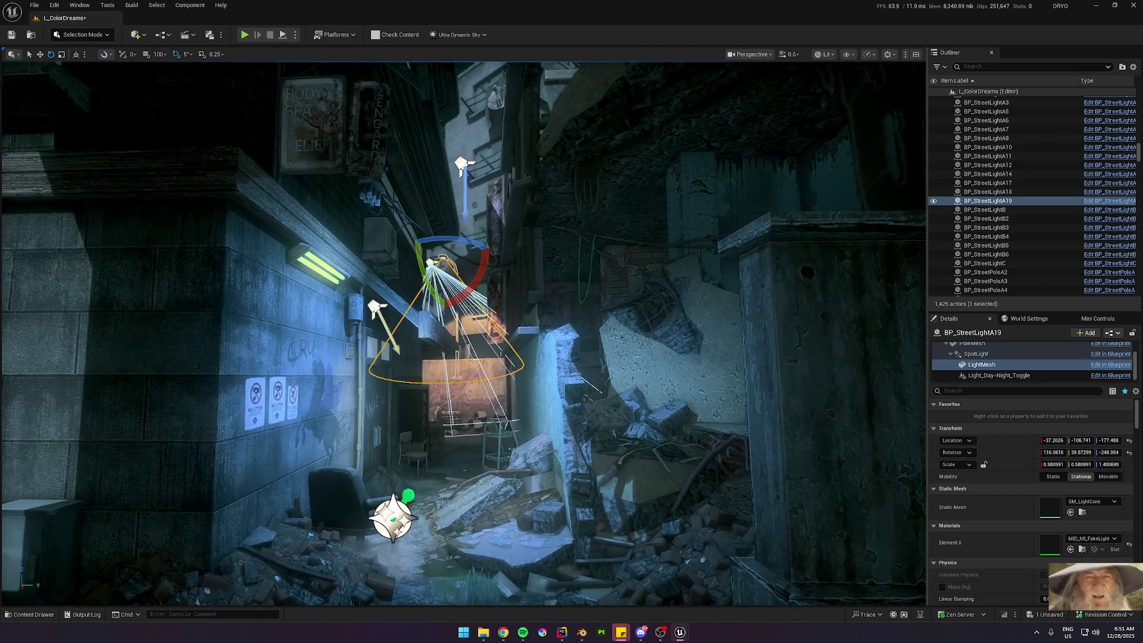
pyautogui.moveTo(621, 338); pyautogui.dragTo(635, 331)
pyautogui.hotkey('ctrl', 's')
pyautogui.scroll(1, 634, 330)
pyautogui.scroll(-3, 635, 331)
pyautogui.scroll(1, 634, 331)
pyautogui.moveTo(420, 347); pyautogui.dragTo(344, 352)
pyautogui.scroll(2, 381, 349)
pyautogui.scroll(2, 344, 352)
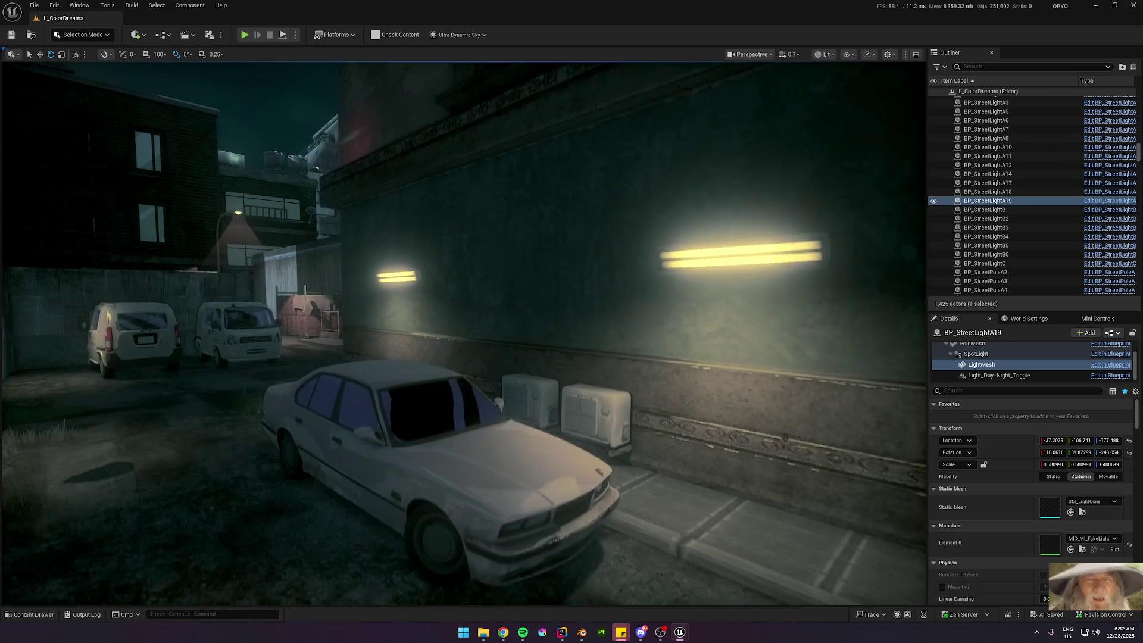
pyautogui.moveTo(344, 352); pyautogui.dragTo(344, 353)
pyautogui.scroll(-3, 344, 352)
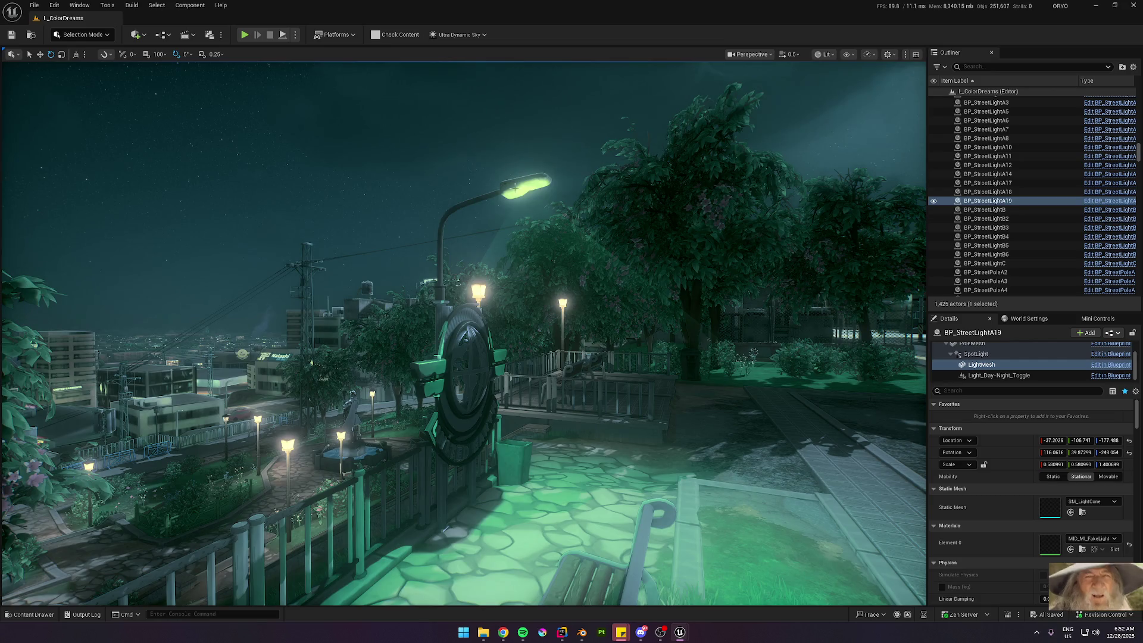
pyautogui.click(515, 186)
pyautogui.moveTo(515, 186); pyautogui.dragTo(515, 186)
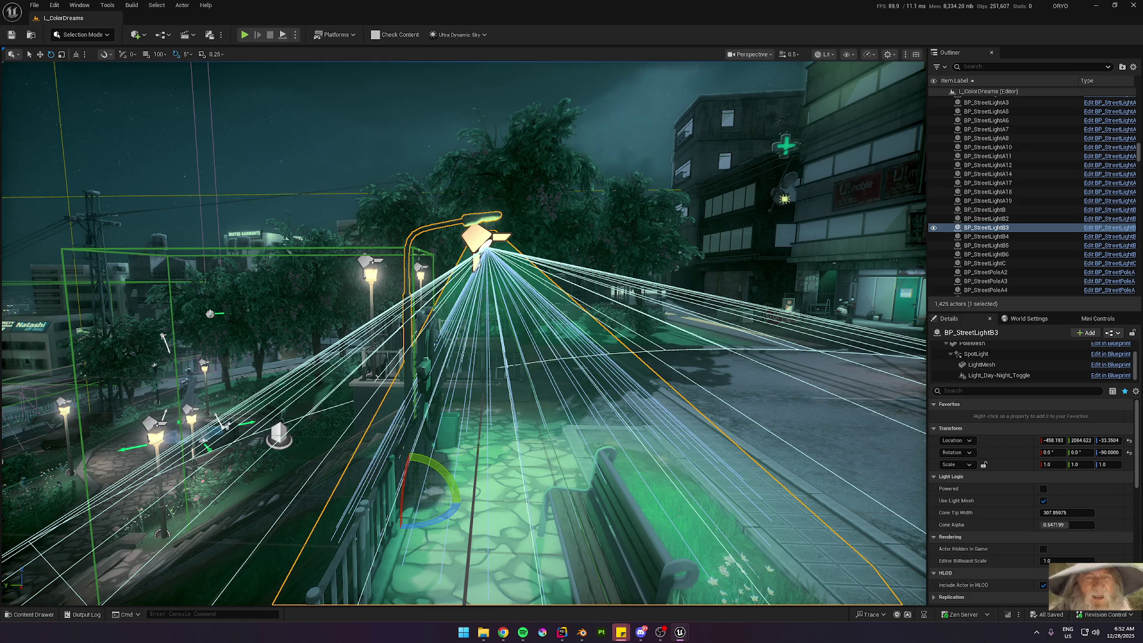
pyautogui.moveTo(515, 187); pyautogui.dragTo(514, 187)
pyautogui.scroll(-1, 515, 186)
pyautogui.moveTo(411, 341); pyautogui.dragTo(411, 341)
pyautogui.press('g')
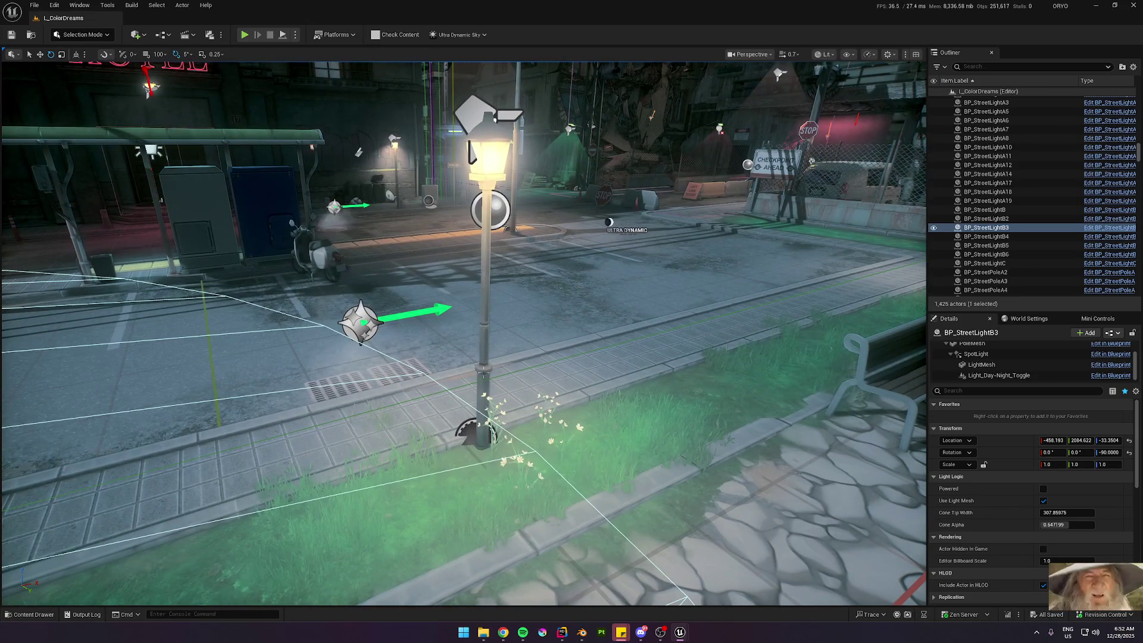
# Step: Select SM_StreetLightPoleC4, preview in Game View, then save to raise BP_StreetPoleA's check-out request
pyautogui.click(479, 116)
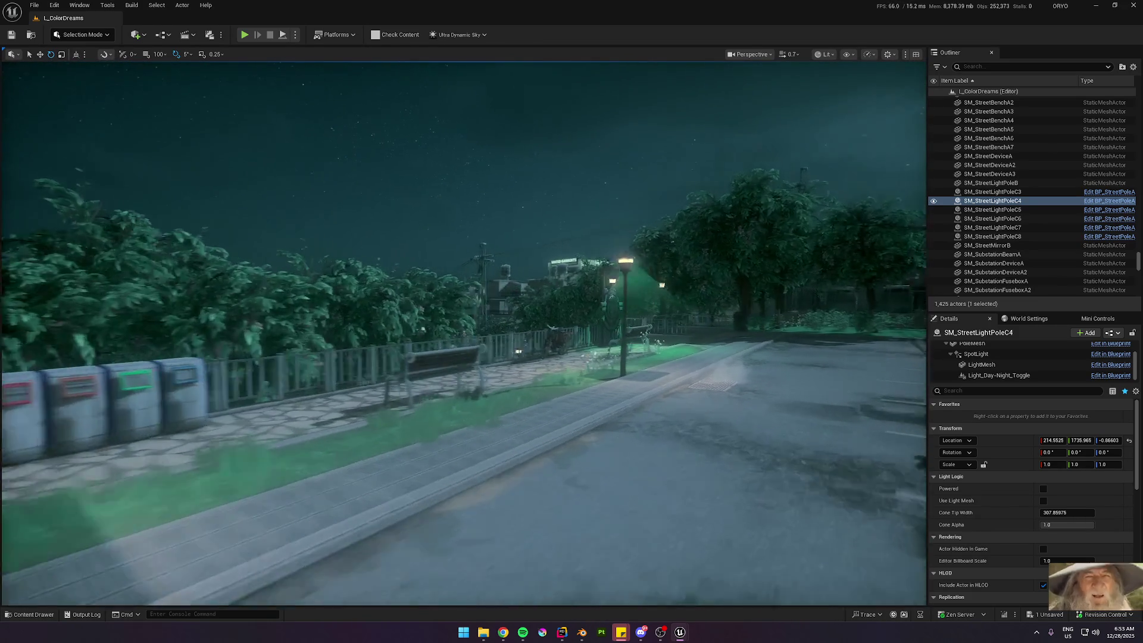
pyautogui.press('g')
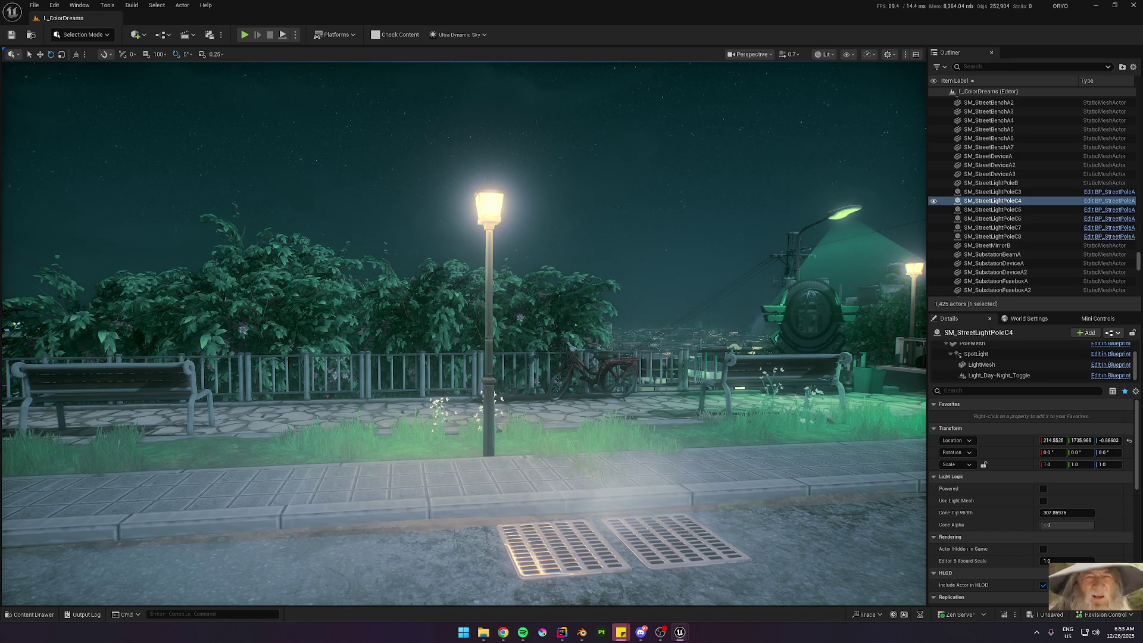
pyautogui.scroll(1, 463, 333)
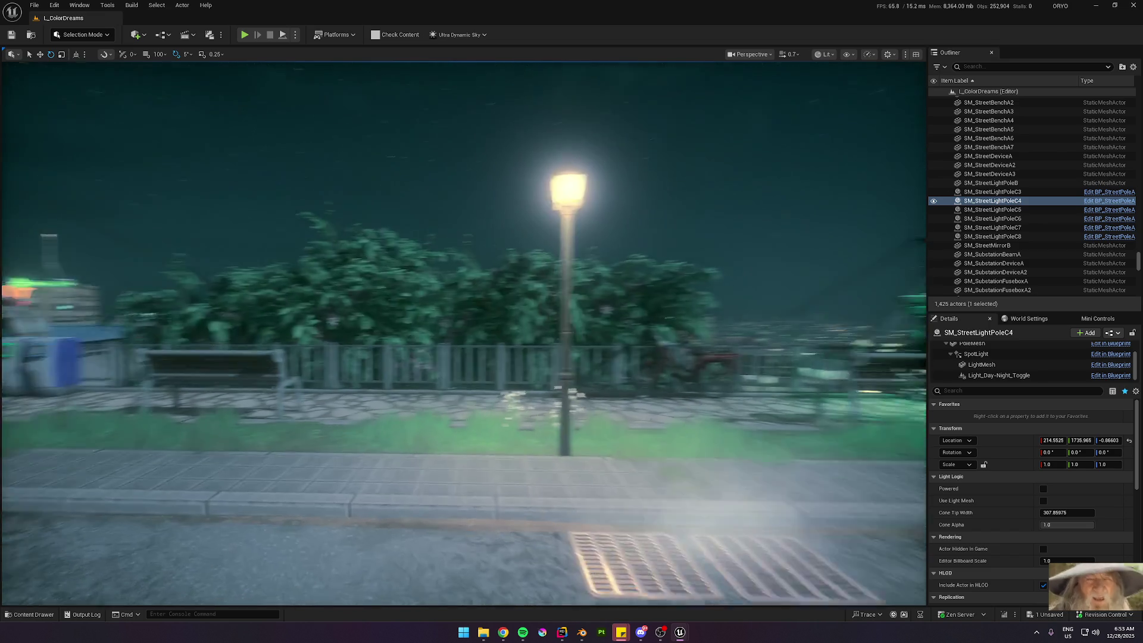
pyautogui.scroll(-2, 724, 189)
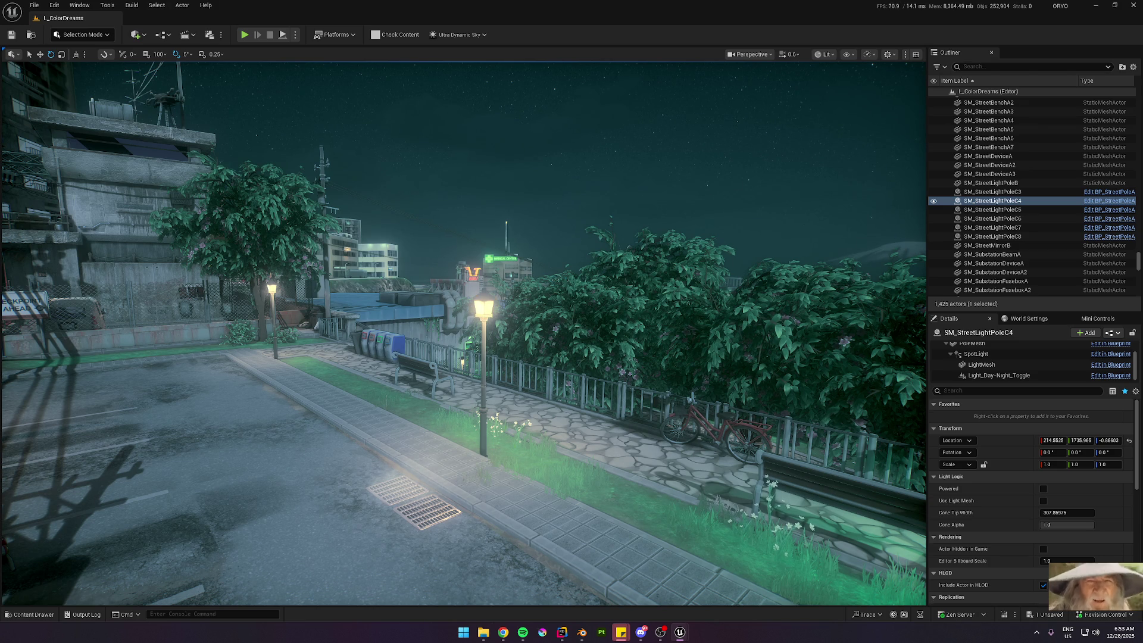
pyautogui.moveTo(464, 334)
pyautogui.mouseDown()
pyautogui.moveTo(423, 399)
pyautogui.moveTo(387, 348)
pyautogui.moveTo(357, 258)
pyautogui.mouseUp()
pyautogui.hotkey('ctrl', 's')
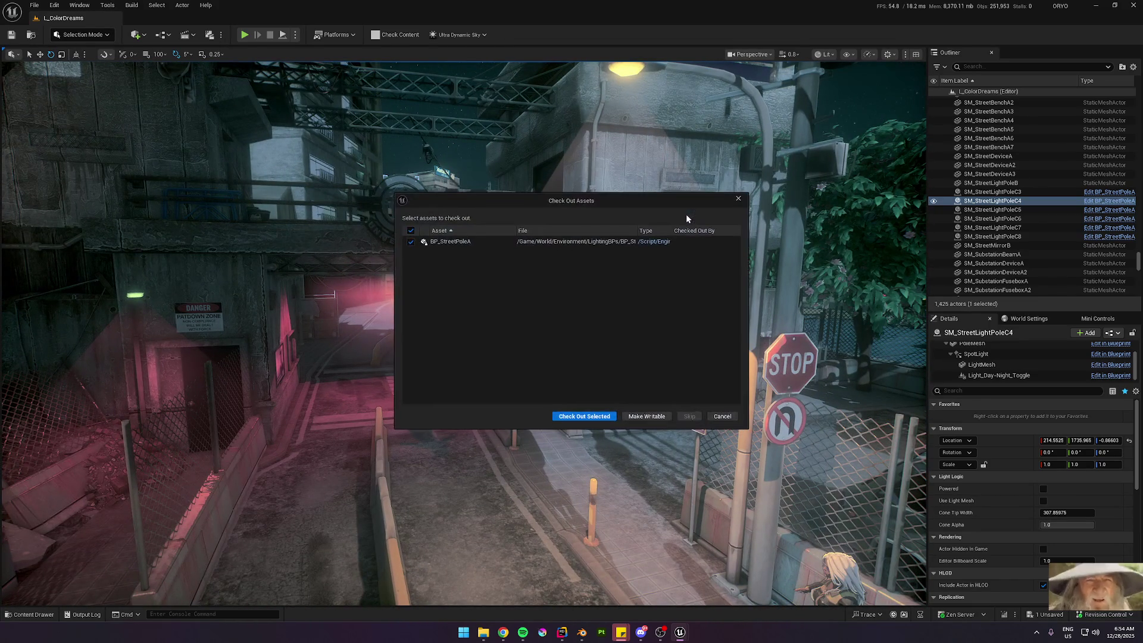
# Step: Check out the BP_StreetPoleA blueprint and fly down the alley toward the wall props
pyautogui.click(583, 416)
pyautogui.moveTo(679, 325); pyautogui.dragTo(679, 325)
pyautogui.scroll(2, 514, 374)
pyautogui.press('w')
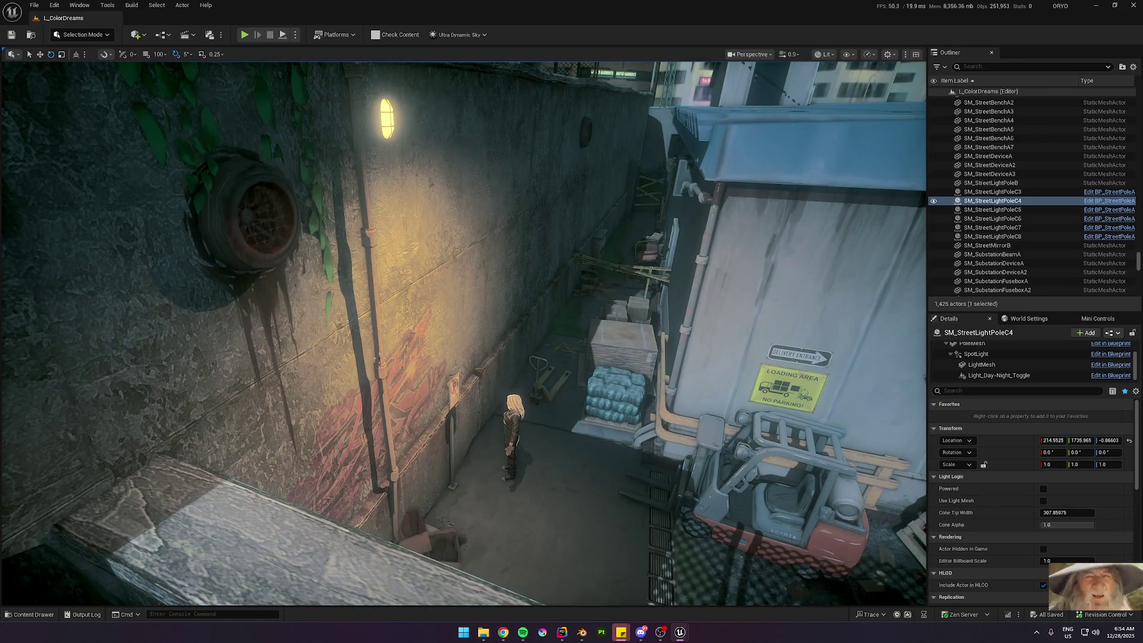
# Step: Select the five SM_WallDrainage pipes and turn off Use as Occluder, found by searching 'o'
pyautogui.click(377, 361)
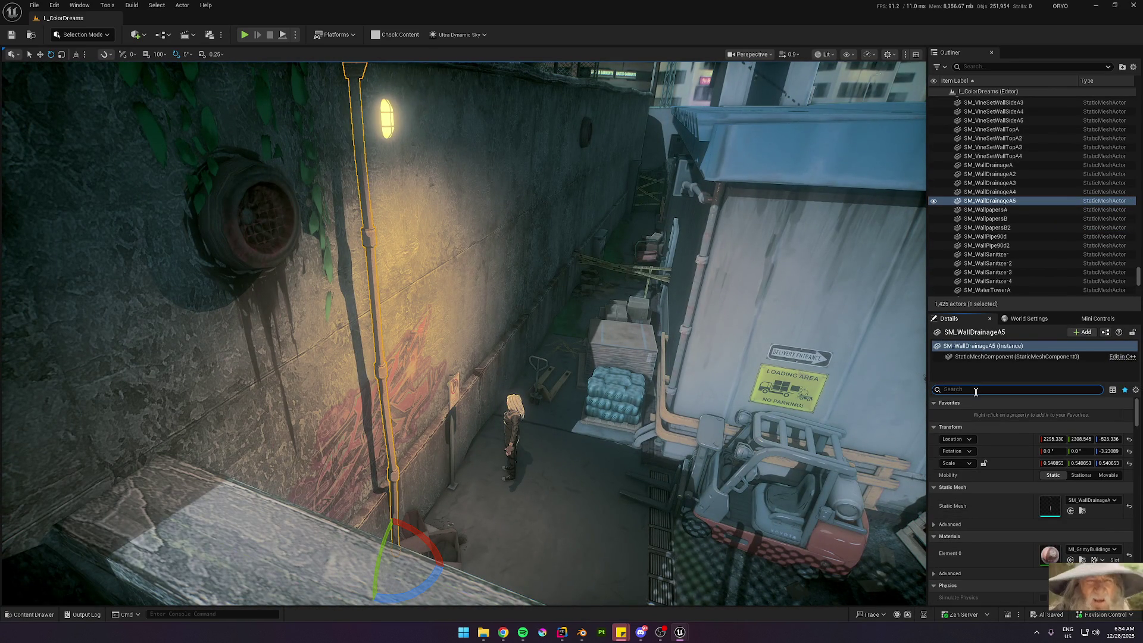
pyautogui.write('occ')
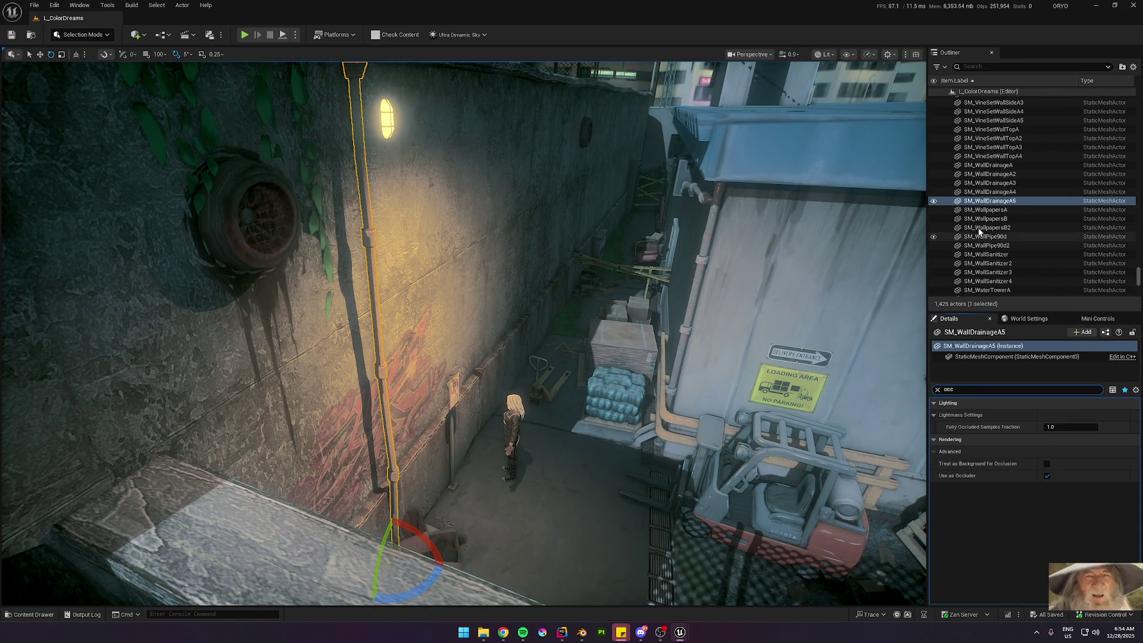
pyautogui.keyDown('shift'); pyautogui.click(989, 165); pyautogui.keyUp('shift')
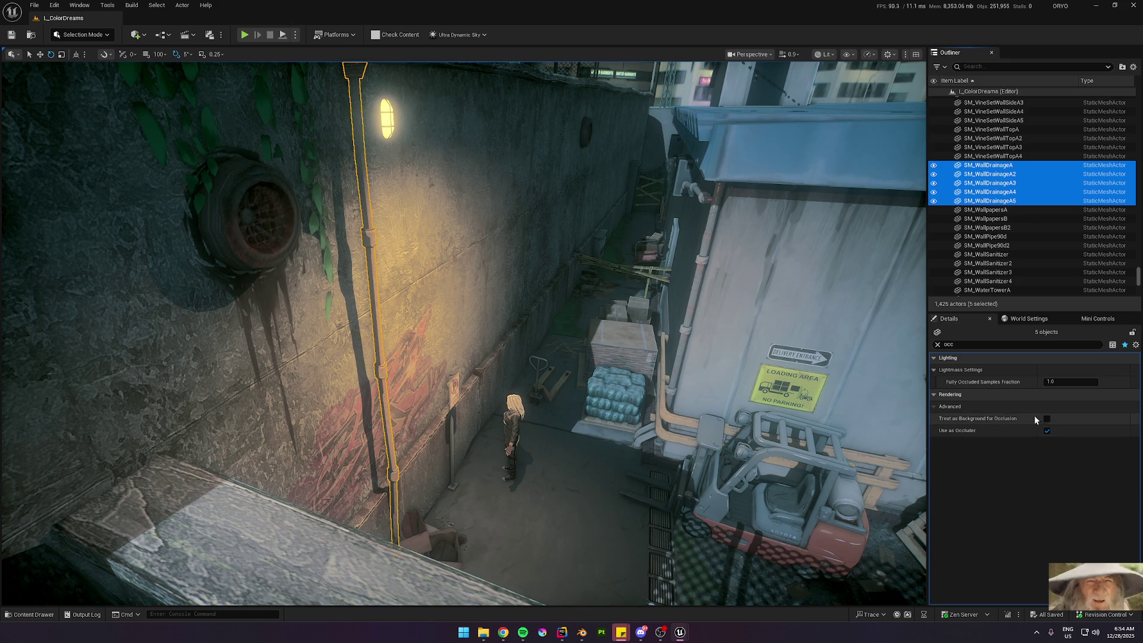
pyautogui.click(1047, 430)
pyautogui.press('f')
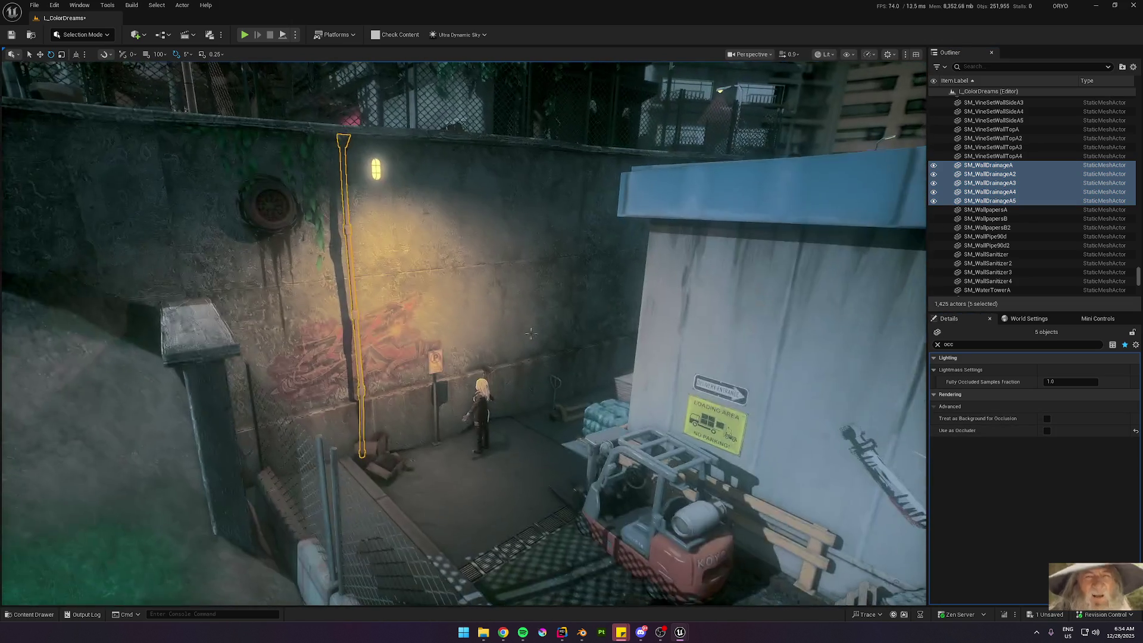
# Step: Select the SM_WallpapersA prop, then all four wall sanitizers
pyautogui.click(982, 210)
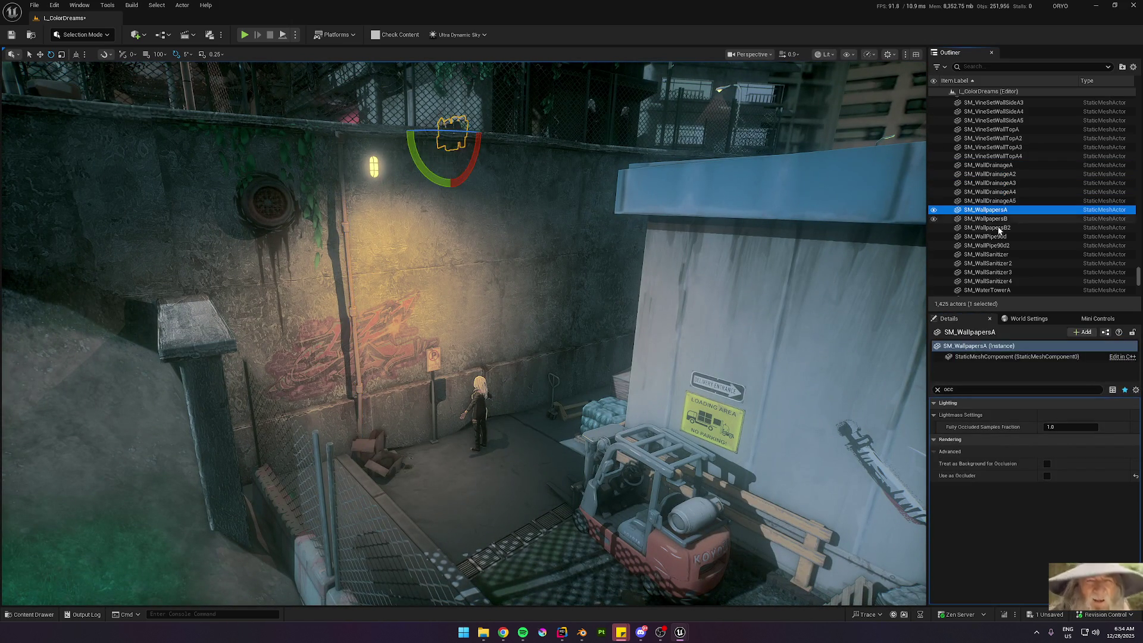
pyautogui.press('f')
pyautogui.moveTo(749, 254); pyautogui.dragTo(749, 253)
pyautogui.press('w')
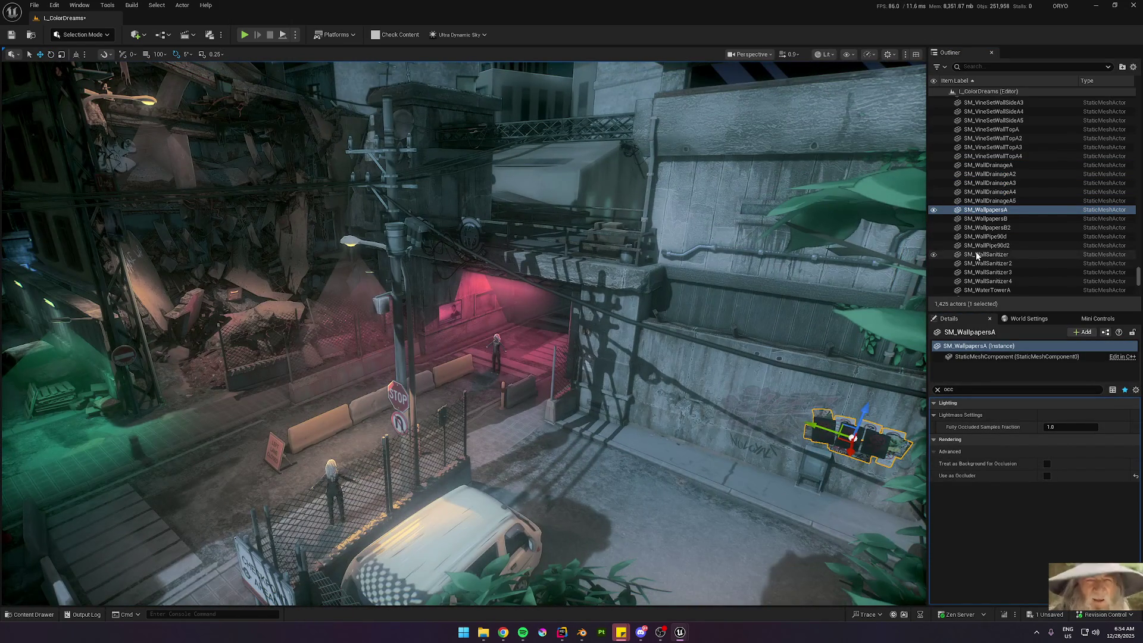
pyautogui.click(984, 255)
pyautogui.keyDown('shift'); pyautogui.click(1004, 284); pyautogui.keyUp('shift')
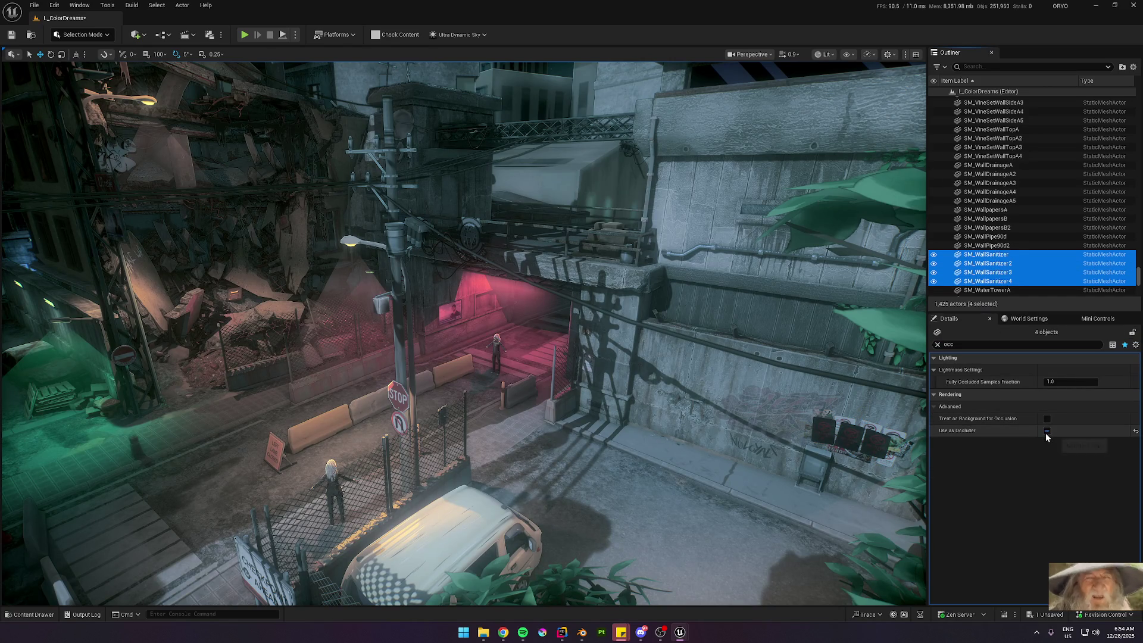